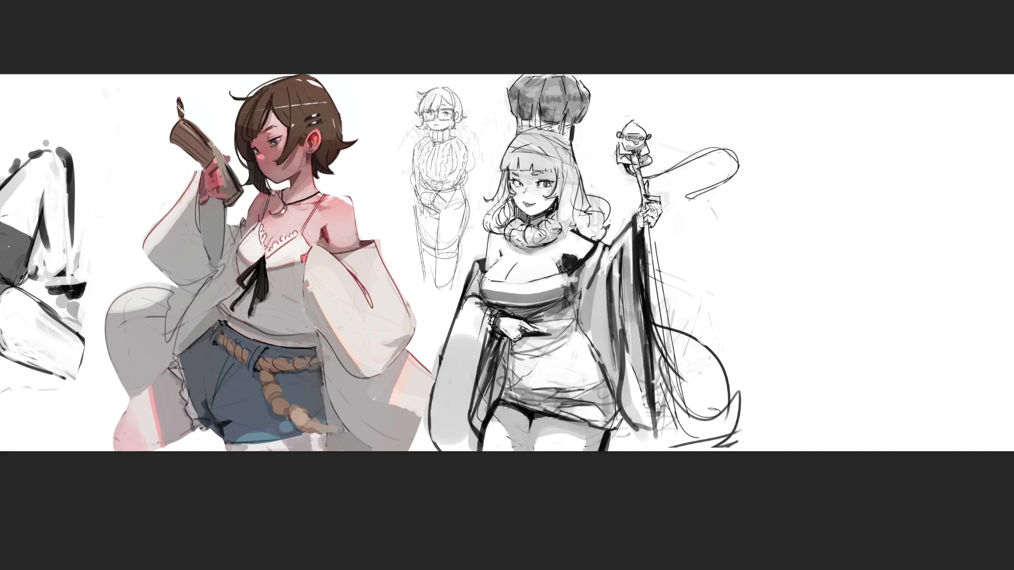
# - Brush a pale stroke down the staff figure's sleeve to lighten it
pyautogui.moveTo(623, 243); pyautogui.dragTo(637, 348)
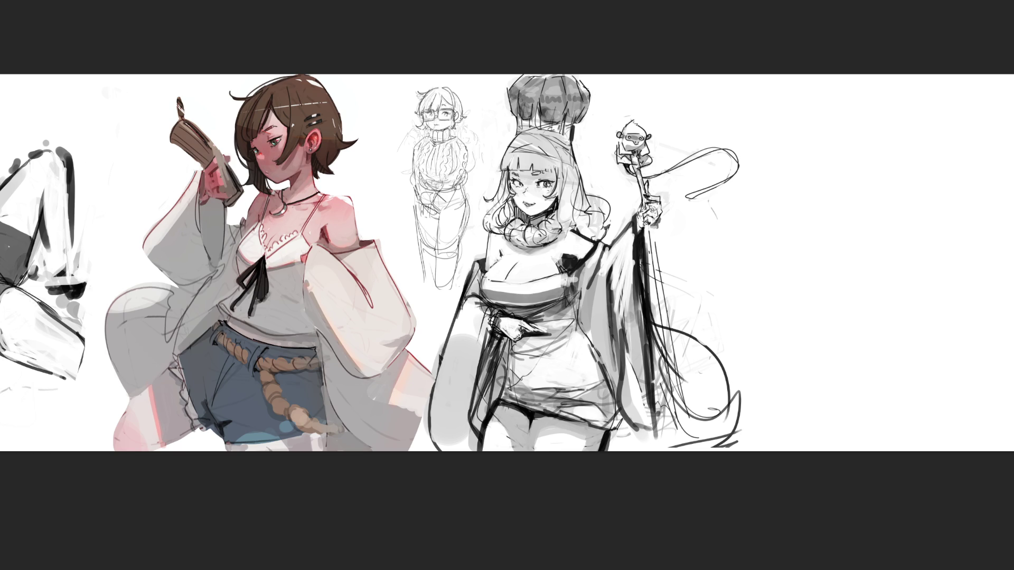
# - Draw dark lines beside the staff, undoing the overly thick stroke
pyautogui.moveTo(644, 230); pyautogui.dragTo(670, 300)
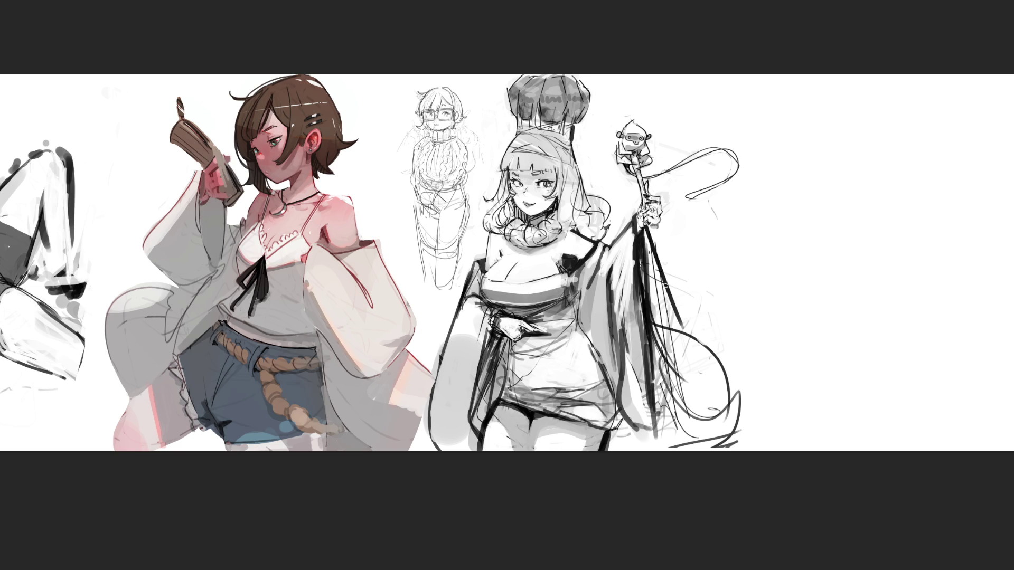
pyautogui.moveTo(648, 225); pyautogui.dragTo(700, 388)
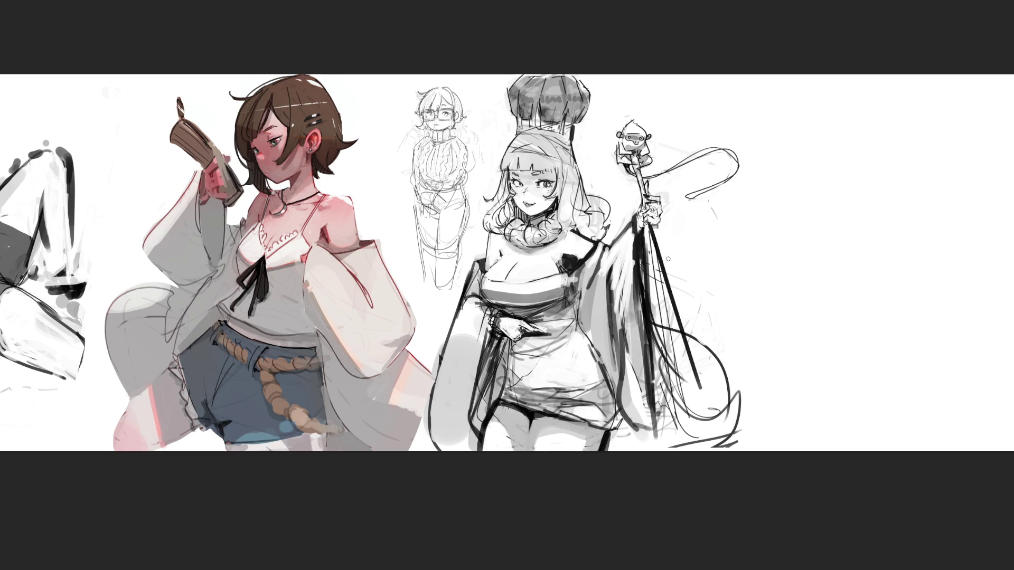
pyautogui.moveTo(649, 229)
pyautogui.mouseDown()
pyautogui.moveTo(697, 385)
pyautogui.moveTo(650, 234)
pyautogui.mouseUp()
pyautogui.hotkey('ctrl', 'z')
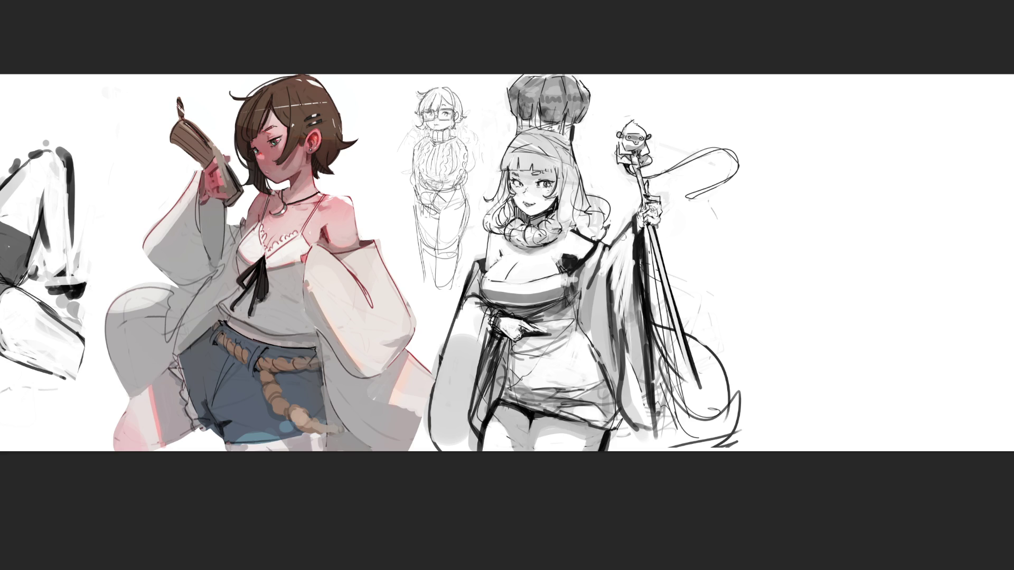
# - Brighten the sleeve beside the staff and darken its upper edge near the shoulder
pyautogui.moveTo(630, 227); pyautogui.dragTo(639, 358)
pyautogui.moveTo(623, 252)
pyautogui.mouseDown()
pyautogui.moveTo(642, 378)
pyautogui.moveTo(613, 269)
pyautogui.moveTo(634, 390)
pyautogui.moveTo(631, 291)
pyautogui.moveTo(644, 401)
pyautogui.moveTo(625, 412)
pyautogui.moveTo(633, 275)
pyautogui.moveTo(647, 328)
pyautogui.mouseUp()
pyautogui.moveTo(635, 268)
pyautogui.mouseDown()
pyautogui.moveTo(645, 328)
pyautogui.moveTo(631, 267)
pyautogui.mouseUp()
pyautogui.moveTo(630, 230)
pyautogui.mouseDown()
pyautogui.moveTo(612, 271)
pyautogui.moveTo(602, 246)
pyautogui.mouseUp()
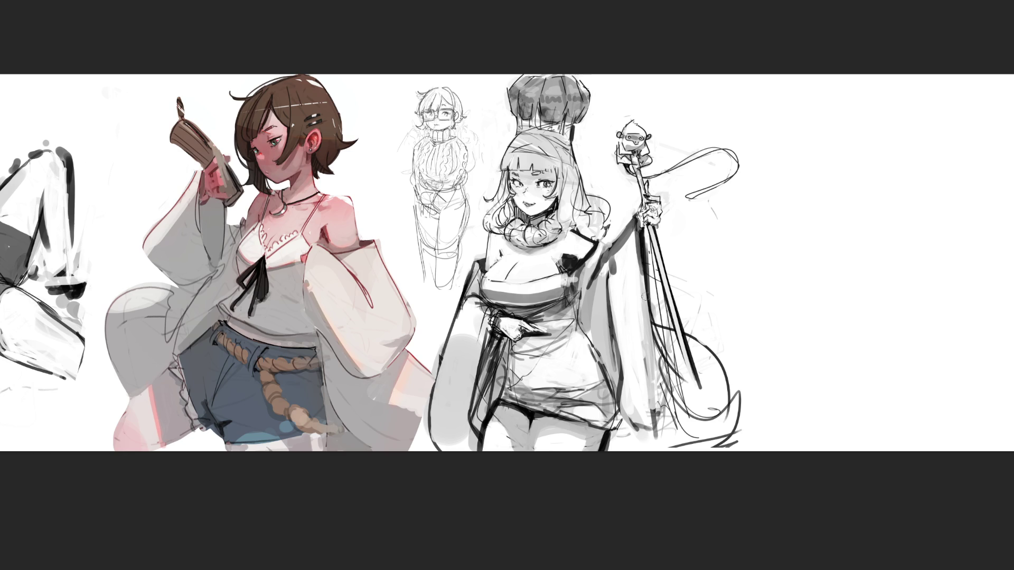
# - Ink dark lines along the staff, the sleeve's left edge and the shoulder outline
pyautogui.moveTo(647, 313); pyautogui.dragTo(655, 332)
pyautogui.moveTo(643, 227); pyautogui.dragTo(664, 437)
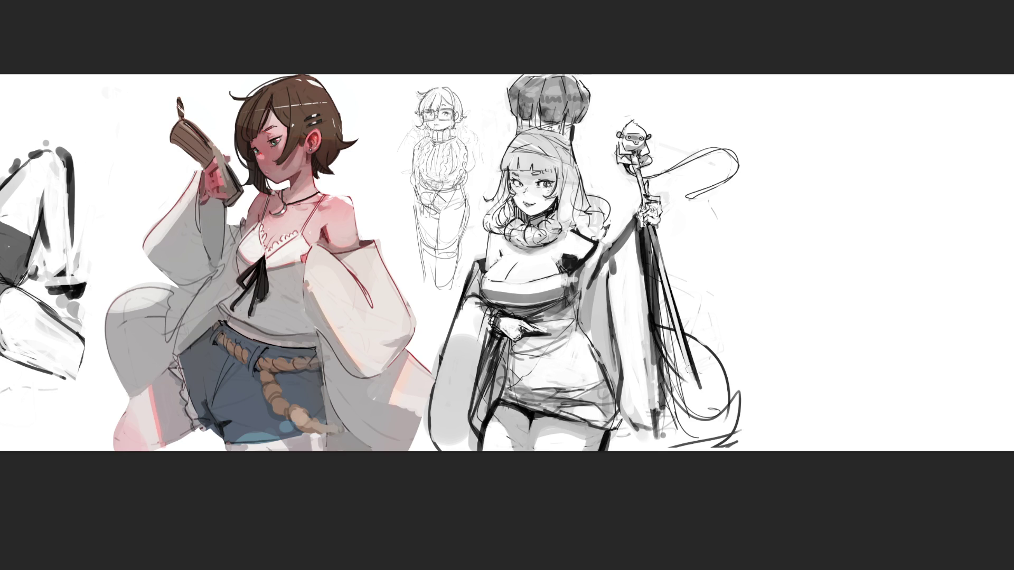
pyautogui.moveTo(475, 265)
pyautogui.mouseDown()
pyautogui.moveTo(442, 319)
pyautogui.moveTo(428, 374)
pyautogui.moveTo(461, 306)
pyautogui.moveTo(447, 321)
pyautogui.moveTo(472, 307)
pyautogui.moveTo(442, 311)
pyautogui.moveTo(501, 312)
pyautogui.mouseUp()
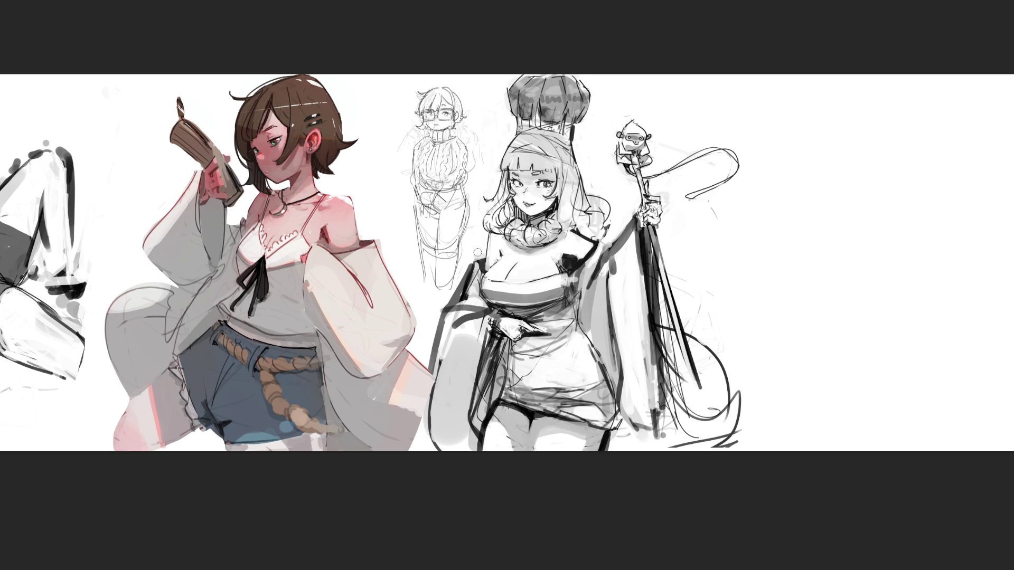
pyautogui.moveTo(490, 236); pyautogui.dragTo(478, 266)
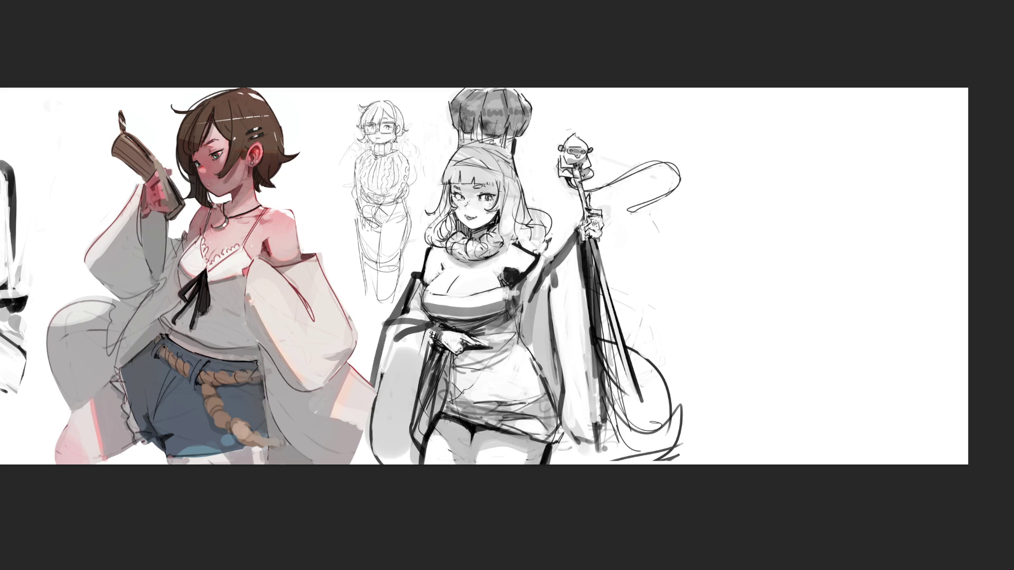
# - Rough in an L-shaped box and triangle of guide strokes, retracing the right vertical line
pyautogui.moveTo(737, 145)
pyautogui.mouseDown()
pyautogui.moveTo(722, 232)
pyautogui.moveTo(789, 126)
pyautogui.moveTo(786, 175)
pyautogui.mouseUp()
pyautogui.moveTo(739, 230); pyautogui.dragTo(766, 223)
pyautogui.moveTo(818, 164); pyautogui.dragTo(861, 233)
pyautogui.moveTo(733, 132)
pyautogui.mouseDown()
pyautogui.moveTo(721, 214)
pyautogui.moveTo(768, 221)
pyautogui.mouseUp()
pyautogui.moveTo(798, 126)
pyautogui.mouseDown()
pyautogui.moveTo(789, 184)
pyautogui.moveTo(831, 182)
pyautogui.moveTo(876, 263)
pyautogui.mouseUp()
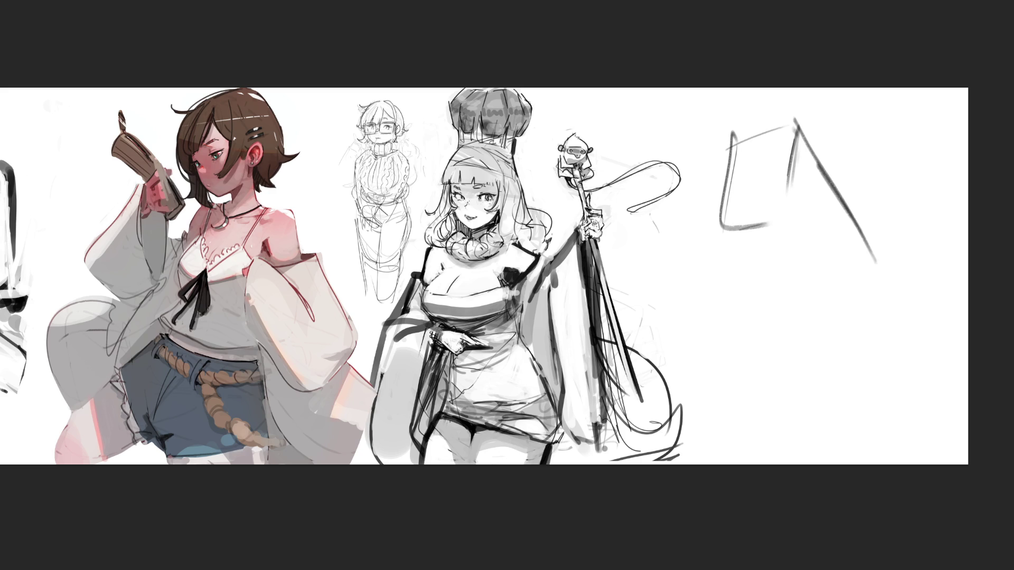
# - Extend the L guide downward, then fade the triangle and other guides with the soft eraser
pyautogui.moveTo(719, 225)
pyautogui.mouseDown()
pyautogui.moveTo(718, 235)
pyautogui.moveTo(758, 132)
pyautogui.moveTo(747, 192)
pyautogui.mouseUp()
pyautogui.press('e')
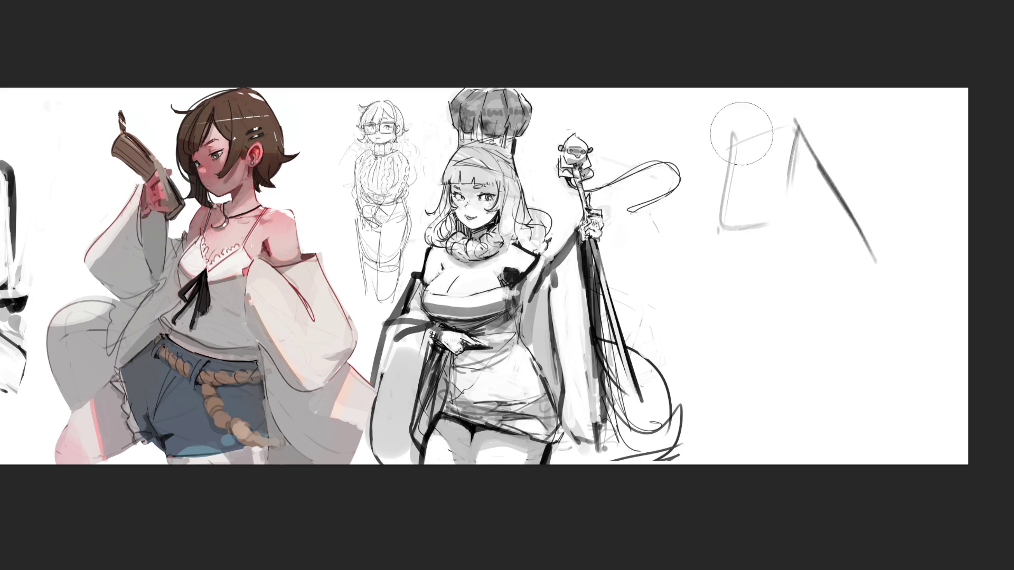
pyautogui.moveTo(793, 121); pyautogui.dragTo(874, 259)
pyautogui.moveTo(781, 140); pyautogui.dragTo(872, 258)
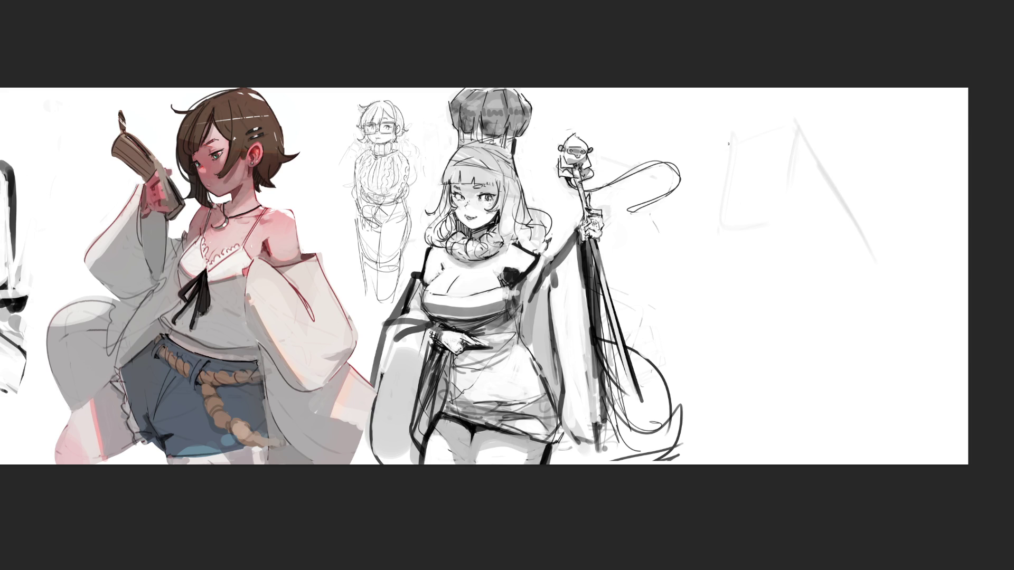
# - Sketch the new figure's head with face side, eye marks, jaw, chin and crown
pyautogui.moveTo(743, 153)
pyautogui.mouseDown()
pyautogui.moveTo(766, 109)
pyautogui.moveTo(792, 158)
pyautogui.moveTo(789, 182)
pyautogui.mouseUp()
pyautogui.moveTo(734, 143)
pyautogui.mouseDown()
pyautogui.moveTo(742, 160)
pyautogui.moveTo(765, 141)
pyautogui.moveTo(790, 157)
pyautogui.mouseUp()
pyautogui.moveTo(793, 122); pyautogui.dragTo(794, 150)
pyautogui.moveTo(749, 186)
pyautogui.mouseDown()
pyautogui.moveTo(791, 184)
pyautogui.moveTo(798, 193)
pyautogui.moveTo(752, 188)
pyautogui.moveTo(755, 211)
pyautogui.moveTo(776, 207)
pyautogui.mouseUp()
pyautogui.moveTo(778, 194)
pyautogui.mouseDown()
pyautogui.moveTo(778, 218)
pyautogui.moveTo(791, 216)
pyautogui.mouseUp()
pyautogui.moveTo(786, 190)
pyautogui.mouseDown()
pyautogui.moveTo(801, 172)
pyautogui.moveTo(795, 182)
pyautogui.mouseUp()
pyautogui.moveTo(802, 139)
pyautogui.mouseDown()
pyautogui.moveTo(804, 152)
pyautogui.moveTo(777, 126)
pyautogui.moveTo(793, 135)
pyautogui.mouseUp()
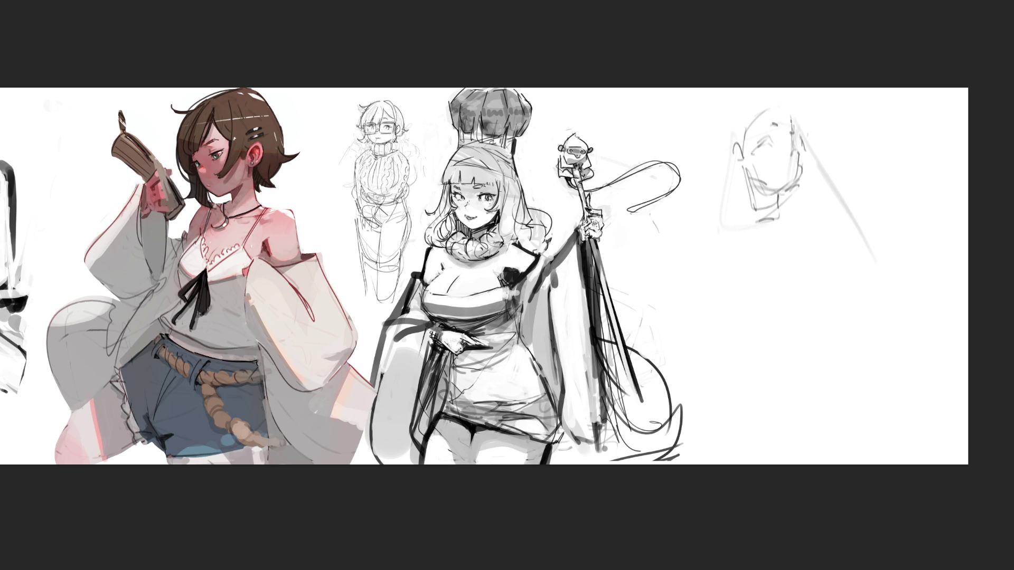
pyautogui.moveTo(771, 99); pyautogui.dragTo(741, 195)
pyautogui.moveTo(745, 157)
pyautogui.mouseDown()
pyautogui.moveTo(781, 96)
pyautogui.moveTo(801, 121)
pyautogui.moveTo(821, 207)
pyautogui.mouseUp()
# - Add the hair: right curve with hook, cheek lines, the upper-left bun and strands
pyautogui.moveTo(805, 137); pyautogui.dragTo(825, 226)
pyautogui.moveTo(756, 109); pyautogui.dragTo(731, 139)
pyautogui.moveTo(733, 138); pyautogui.dragTo(738, 153)
pyautogui.moveTo(756, 112); pyautogui.dragTo(723, 172)
pyautogui.moveTo(727, 118)
pyautogui.mouseDown()
pyautogui.moveTo(717, 169)
pyautogui.moveTo(763, 100)
pyautogui.mouseUp()
pyautogui.moveTo(728, 153)
pyautogui.mouseDown()
pyautogui.moveTo(761, 102)
pyautogui.moveTo(742, 234)
pyautogui.moveTo(730, 241)
pyautogui.mouseUp()
# - Sketch the neck, shoulder lines, collar curl and left side
pyautogui.moveTo(743, 204); pyautogui.dragTo(736, 214)
pyautogui.moveTo(731, 199); pyautogui.dragTo(708, 247)
pyautogui.moveTo(739, 232)
pyautogui.mouseDown()
pyautogui.moveTo(771, 211)
pyautogui.moveTo(776, 232)
pyautogui.moveTo(781, 222)
pyautogui.mouseUp()
pyautogui.moveTo(779, 220); pyautogui.dragTo(802, 232)
pyautogui.moveTo(709, 199)
pyautogui.mouseDown()
pyautogui.moveTo(697, 304)
pyautogui.moveTo(744, 248)
pyautogui.moveTo(719, 304)
pyautogui.mouseUp()
# - Extend the left body line and sketch the chest line and bust curve
pyautogui.moveTo(732, 251); pyautogui.dragTo(697, 354)
pyautogui.moveTo(702, 284); pyautogui.dragTo(691, 310)
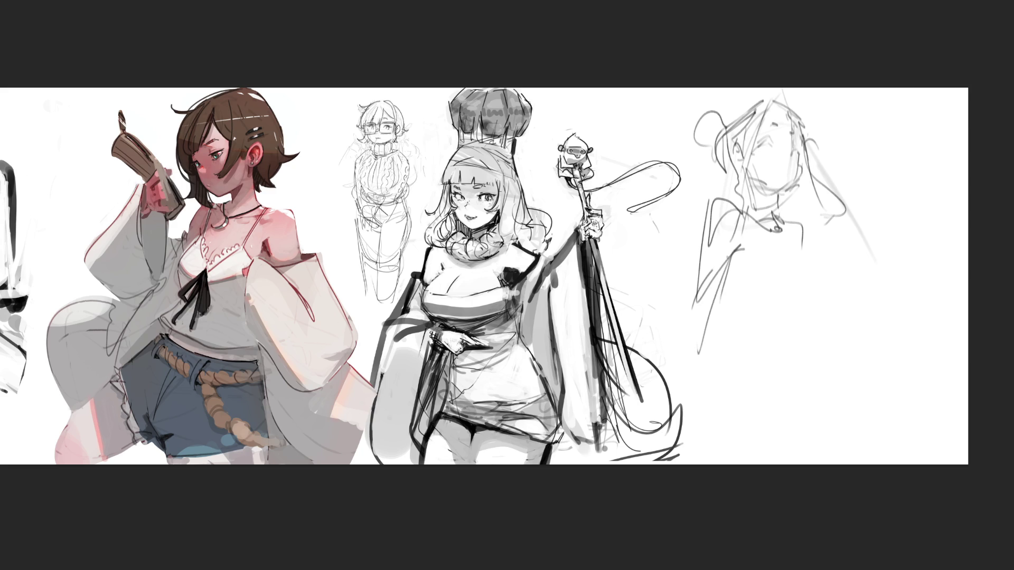
pyautogui.moveTo(733, 281); pyautogui.dragTo(795, 275)
pyautogui.moveTo(788, 238)
pyautogui.mouseDown()
pyautogui.moveTo(818, 284)
pyautogui.moveTo(754, 290)
pyautogui.moveTo(789, 291)
pyautogui.mouseUp()
pyautogui.moveTo(735, 247)
pyautogui.mouseDown()
pyautogui.moveTo(807, 293)
pyautogui.moveTo(747, 302)
pyautogui.moveTo(731, 289)
pyautogui.moveTo(755, 342)
pyautogui.moveTo(815, 351)
pyautogui.mouseUp()
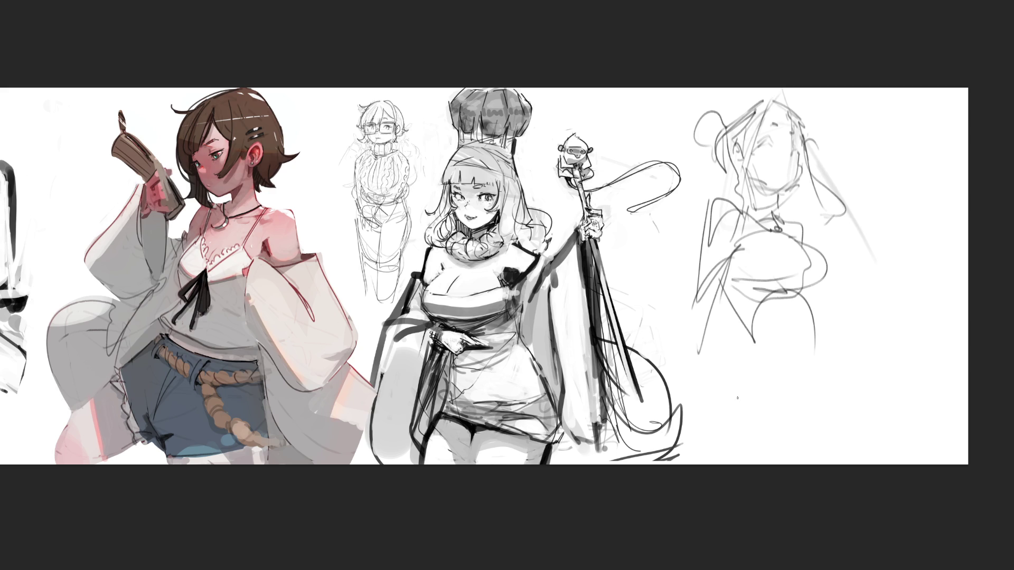
# - Sketch the legs, running the lower legs to the canvas bottom
pyautogui.moveTo(744, 304)
pyautogui.mouseDown()
pyautogui.moveTo(736, 376)
pyautogui.moveTo(792, 321)
pyautogui.mouseUp()
pyautogui.moveTo(802, 324); pyautogui.dragTo(815, 340)
pyautogui.moveTo(807, 293)
pyautogui.mouseDown()
pyautogui.moveTo(821, 359)
pyautogui.moveTo(798, 390)
pyautogui.moveTo(745, 404)
pyautogui.moveTo(732, 350)
pyautogui.mouseUp()
pyautogui.moveTo(726, 383)
pyautogui.mouseDown()
pyautogui.moveTo(696, 399)
pyautogui.moveTo(749, 415)
pyautogui.moveTo(818, 330)
pyautogui.moveTo(770, 436)
pyautogui.moveTo(821, 399)
pyautogui.moveTo(864, 461)
pyautogui.mouseUp()
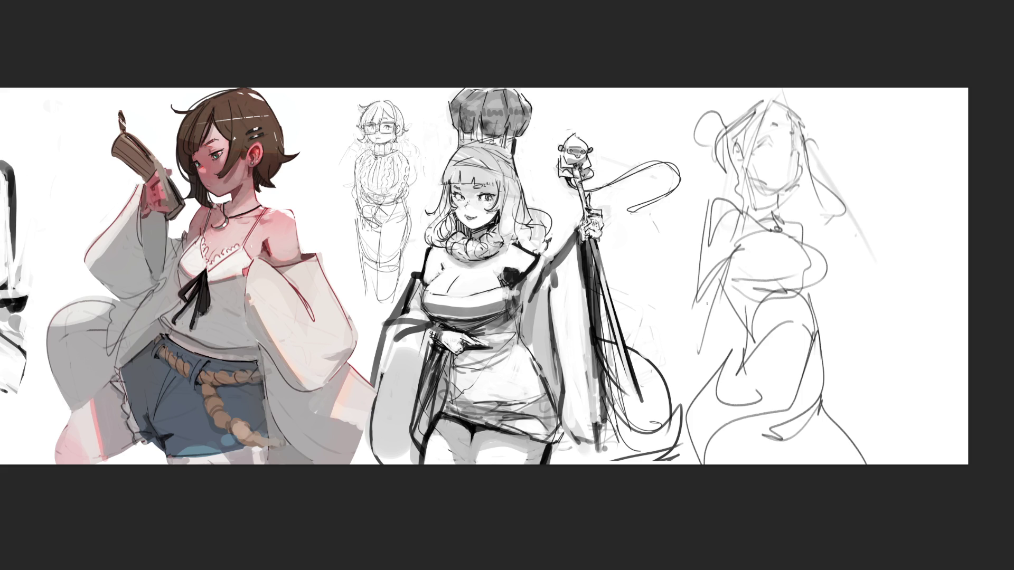
# - Sketch lines across the right figure's waist, extending them right, plus a shoulder-side stroke
pyautogui.moveTo(691, 298)
pyautogui.mouseDown()
pyautogui.moveTo(726, 322)
pyautogui.moveTo(771, 298)
pyautogui.moveTo(853, 306)
pyautogui.moveTo(862, 288)
pyautogui.mouseUp()
pyautogui.moveTo(864, 208)
pyautogui.mouseDown()
pyautogui.moveTo(862, 222)
pyautogui.moveTo(879, 225)
pyautogui.moveTo(882, 239)
pyautogui.moveTo(871, 194)
pyautogui.moveTo(879, 201)
pyautogui.moveTo(902, 132)
pyautogui.moveTo(881, 195)
pyautogui.moveTo(887, 213)
pyautogui.moveTo(876, 251)
pyautogui.moveTo(889, 249)
pyautogui.mouseUp()
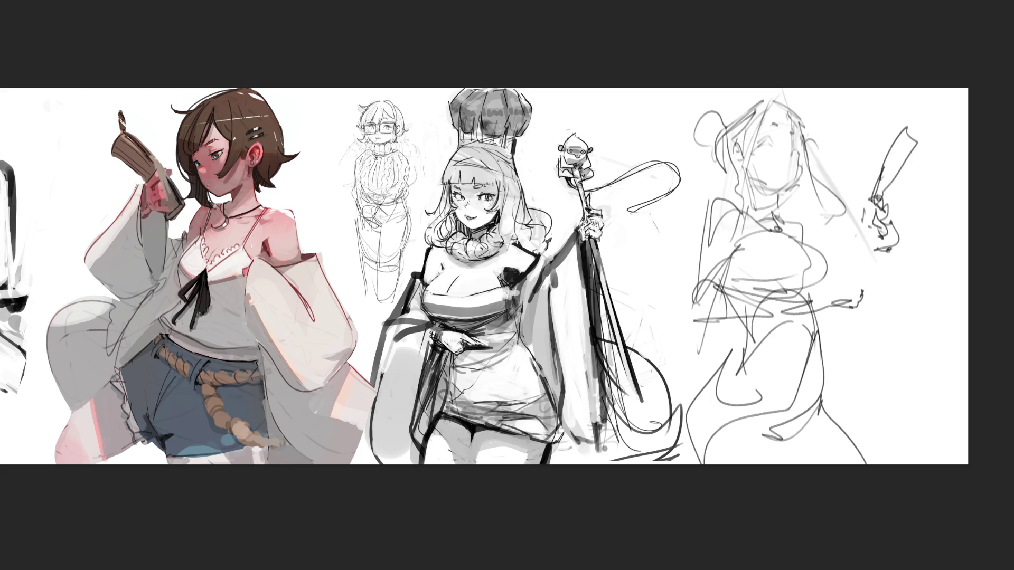
pyautogui.moveTo(865, 302)
pyautogui.mouseDown()
pyautogui.moveTo(933, 331)
pyautogui.moveTo(903, 326)
pyautogui.mouseUp()
# - Rough in chest and arm lines and a raised hand holding a card
pyautogui.moveTo(868, 227)
pyautogui.mouseDown()
pyautogui.moveTo(867, 244)
pyautogui.moveTo(800, 227)
pyautogui.moveTo(824, 253)
pyautogui.mouseUp()
pyautogui.moveTo(835, 252)
pyautogui.mouseDown()
pyautogui.moveTo(884, 246)
pyautogui.moveTo(874, 253)
pyautogui.mouseUp()
pyautogui.moveTo(816, 233)
pyautogui.mouseDown()
pyautogui.moveTo(869, 219)
pyautogui.moveTo(887, 250)
pyautogui.moveTo(896, 239)
pyautogui.mouseUp()
pyautogui.moveTo(893, 213)
pyautogui.mouseDown()
pyautogui.moveTo(894, 242)
pyautogui.moveTo(877, 192)
pyautogui.moveTo(885, 201)
pyautogui.mouseUp()
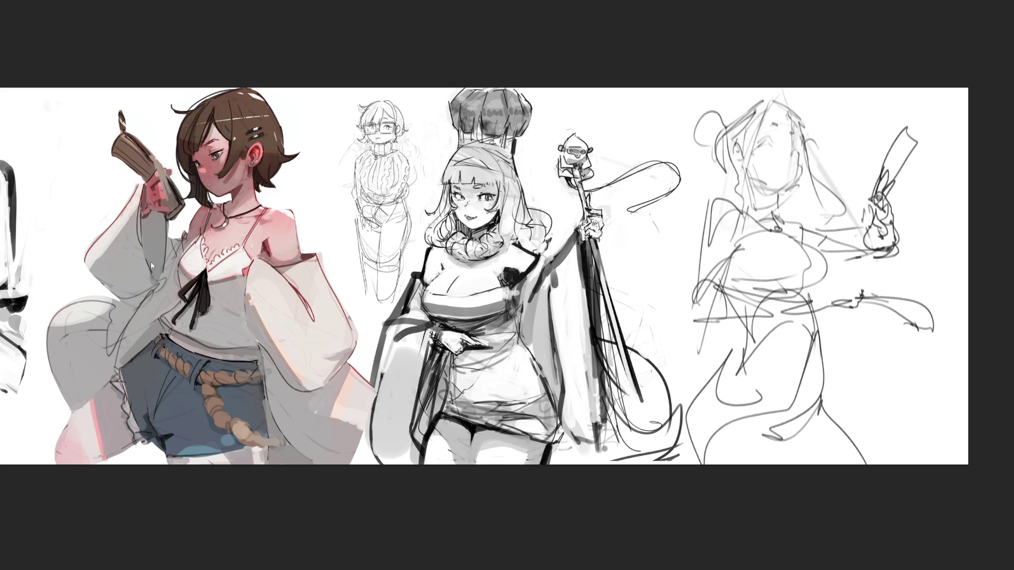
# - Mirror the canvas horizontally, fade the right sketch to light grey, and ink the first eye
pyautogui.press('h')
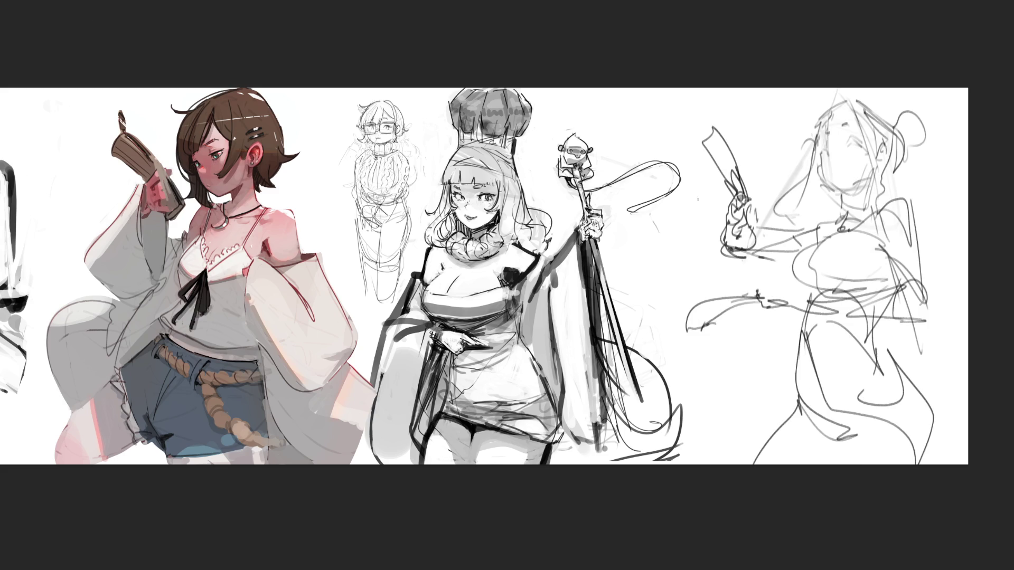
pyautogui.moveTo(792, 147)
pyautogui.mouseDown()
pyautogui.moveTo(839, 137)
pyautogui.moveTo(950, 147)
pyautogui.moveTo(961, 276)
pyautogui.moveTo(811, 433)
pyautogui.moveTo(908, 443)
pyautogui.mouseUp()
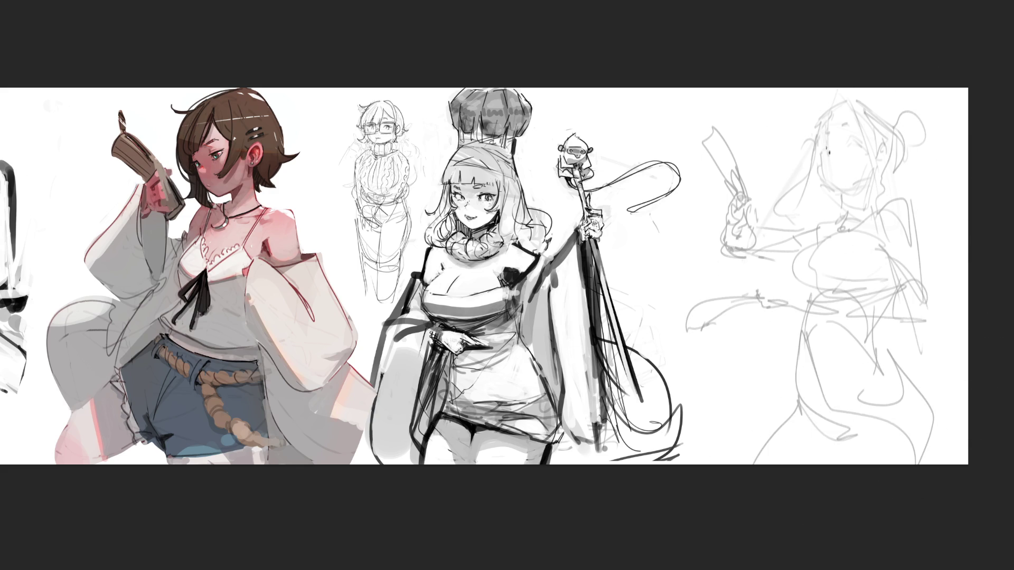
pyautogui.moveTo(828, 151); pyautogui.dragTo(850, 146)
# - Ink lashes, mouth and nose on the face, undoing stray strokes, and add the ear
pyautogui.moveTo(850, 139)
pyautogui.mouseDown()
pyautogui.moveTo(858, 134)
pyautogui.moveTo(847, 124)
pyautogui.moveTo(822, 133)
pyautogui.mouseUp()
pyautogui.hotkey('ctrl', 'z')
pyautogui.moveTo(832, 168); pyautogui.dragTo(835, 172)
pyautogui.moveTo(824, 153)
pyautogui.mouseDown()
pyautogui.moveTo(820, 170)
pyautogui.moveTo(831, 169)
pyautogui.moveTo(819, 172)
pyautogui.moveTo(849, 194)
pyautogui.moveTo(857, 186)
pyautogui.moveTo(847, 209)
pyautogui.moveTo(875, 217)
pyautogui.mouseUp()
pyautogui.hotkey('ctrl', 'z')
pyautogui.hotkey('ctrl', 'z')
pyautogui.hotkey('ctrl', 'z')
pyautogui.hotkey('ctrl', 'z')
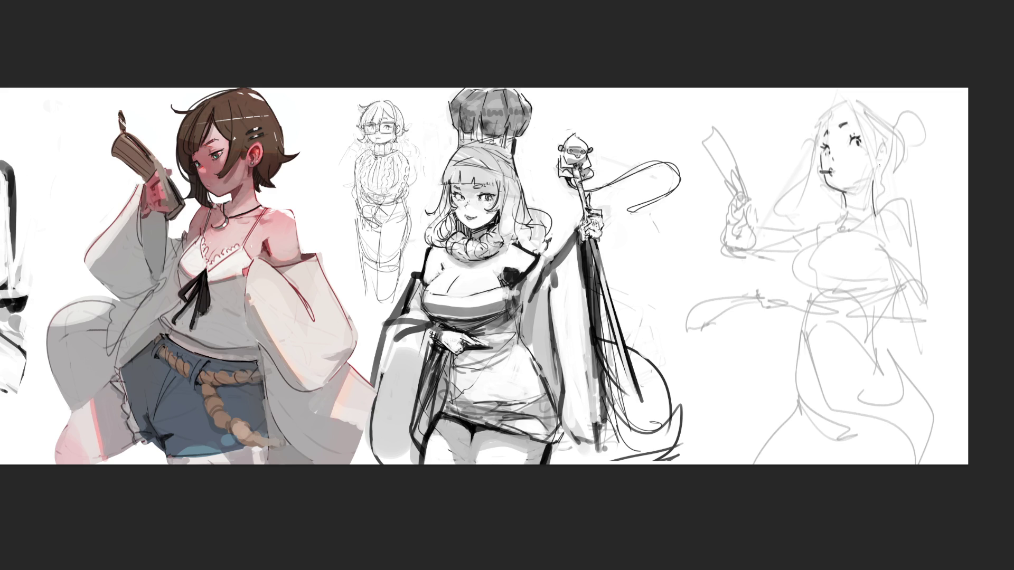
pyautogui.moveTo(880, 148); pyautogui.dragTo(883, 156)
# - Draw the head top, long hair strands down both sides of the face, and the hair bun outline
pyautogui.moveTo(841, 107)
pyautogui.mouseDown()
pyautogui.moveTo(849, 105)
pyautogui.moveTo(882, 220)
pyautogui.mouseUp()
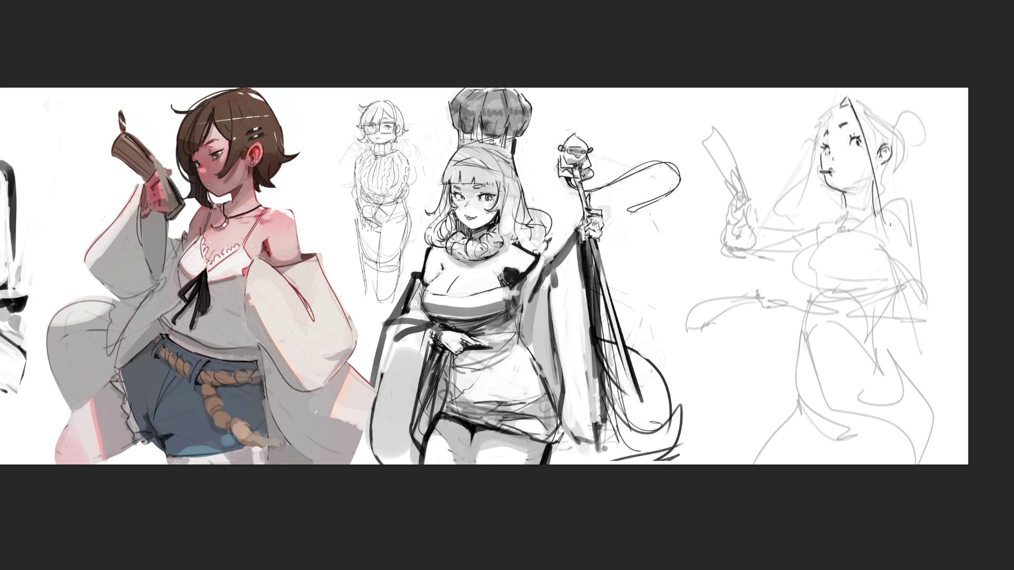
pyautogui.moveTo(860, 101)
pyautogui.mouseDown()
pyautogui.moveTo(887, 223)
pyautogui.moveTo(876, 243)
pyautogui.mouseUp()
pyautogui.moveTo(834, 109)
pyautogui.mouseDown()
pyautogui.moveTo(818, 126)
pyautogui.moveTo(786, 226)
pyautogui.mouseUp()
pyautogui.moveTo(804, 170)
pyautogui.mouseDown()
pyautogui.moveTo(800, 227)
pyautogui.moveTo(806, 177)
pyautogui.mouseUp()
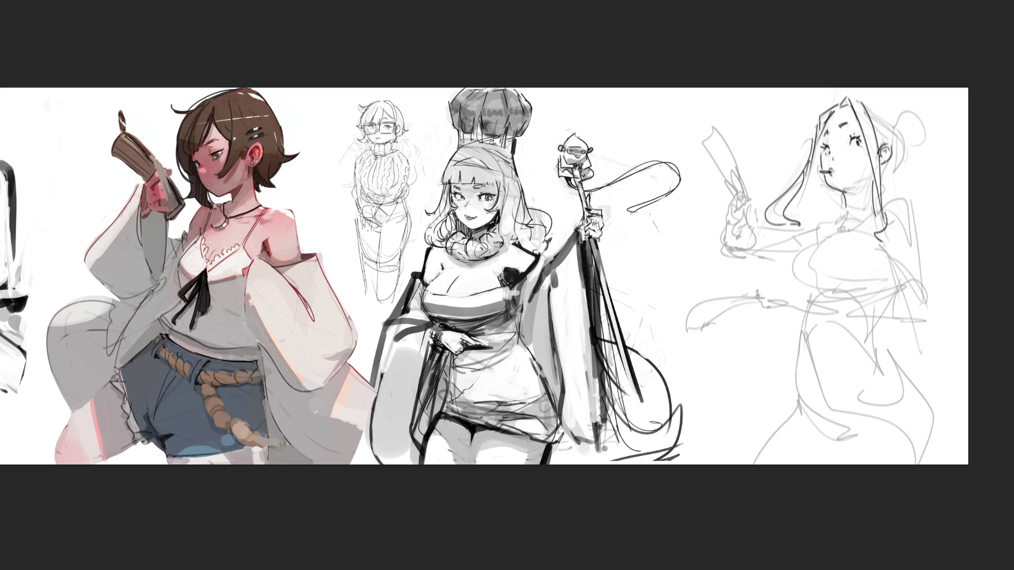
pyautogui.moveTo(880, 131)
pyautogui.mouseDown()
pyautogui.moveTo(905, 141)
pyautogui.moveTo(903, 161)
pyautogui.moveTo(882, 169)
pyautogui.moveTo(885, 183)
pyautogui.mouseUp()
pyautogui.moveTo(906, 140)
pyautogui.mouseDown()
pyautogui.moveTo(904, 152)
pyautogui.moveTo(907, 142)
pyautogui.moveTo(935, 160)
pyautogui.moveTo(895, 115)
pyautogui.moveTo(927, 126)
pyautogui.moveTo(916, 144)
pyautogui.mouseUp()
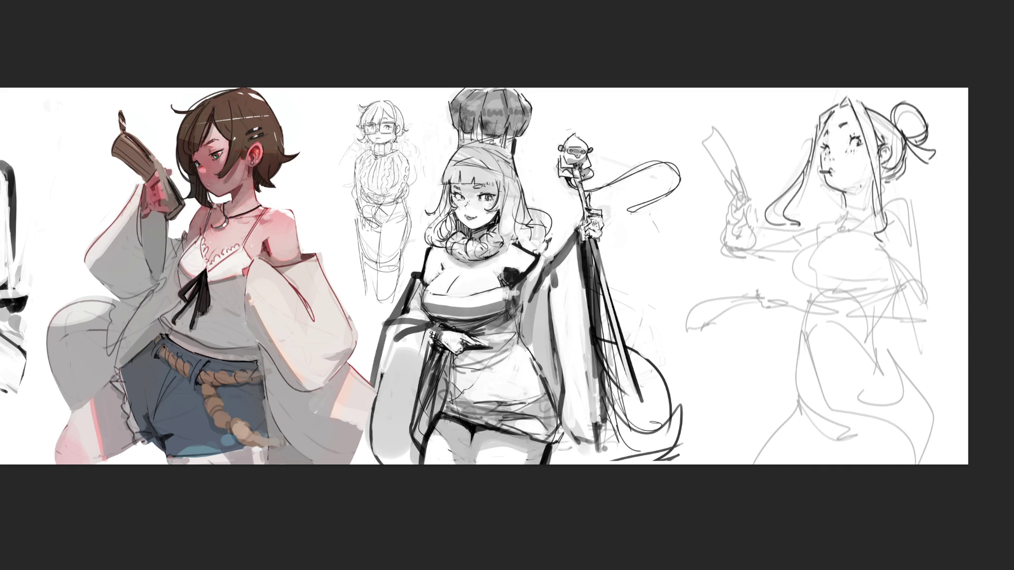
# - Ink the neck line, chest curves and the bust's left and lower contour
pyautogui.moveTo(844, 194)
pyautogui.mouseDown()
pyautogui.moveTo(846, 216)
pyautogui.moveTo(875, 204)
pyautogui.mouseUp()
pyautogui.moveTo(793, 261); pyautogui.dragTo(880, 249)
pyautogui.moveTo(792, 261)
pyautogui.mouseDown()
pyautogui.moveTo(852, 246)
pyautogui.moveTo(792, 289)
pyautogui.moveTo(860, 269)
pyautogui.moveTo(791, 297)
pyautogui.moveTo(893, 289)
pyautogui.mouseUp()
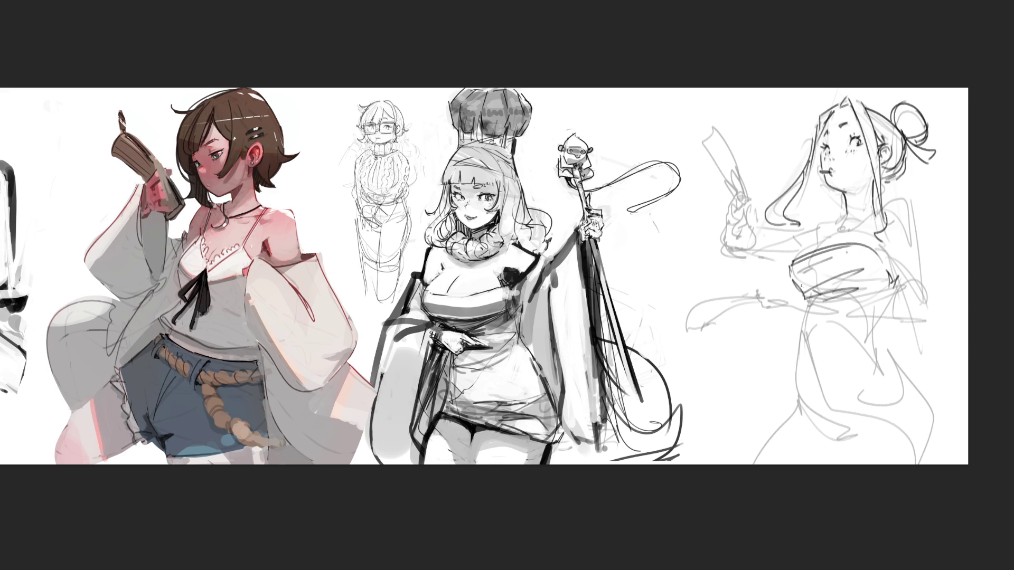
pyautogui.moveTo(789, 272); pyautogui.dragTo(806, 304)
pyautogui.moveTo(804, 298); pyautogui.dragTo(792, 404)
# - Redraw the line down the figure's left side several times, settling on short strokes
pyautogui.hotkey('ctrl', 'z')
pyautogui.moveTo(803, 310); pyautogui.dragTo(791, 394)
pyautogui.hotkey('ctrl', 'z')
pyautogui.moveTo(803, 308); pyautogui.dragTo(803, 423)
pyautogui.hotkey('ctrl', 'z')
pyautogui.moveTo(796, 352)
pyautogui.mouseDown()
pyautogui.moveTo(798, 413)
pyautogui.moveTo(789, 404)
pyautogui.moveTo(762, 446)
pyautogui.moveTo(917, 459)
pyautogui.mouseUp()
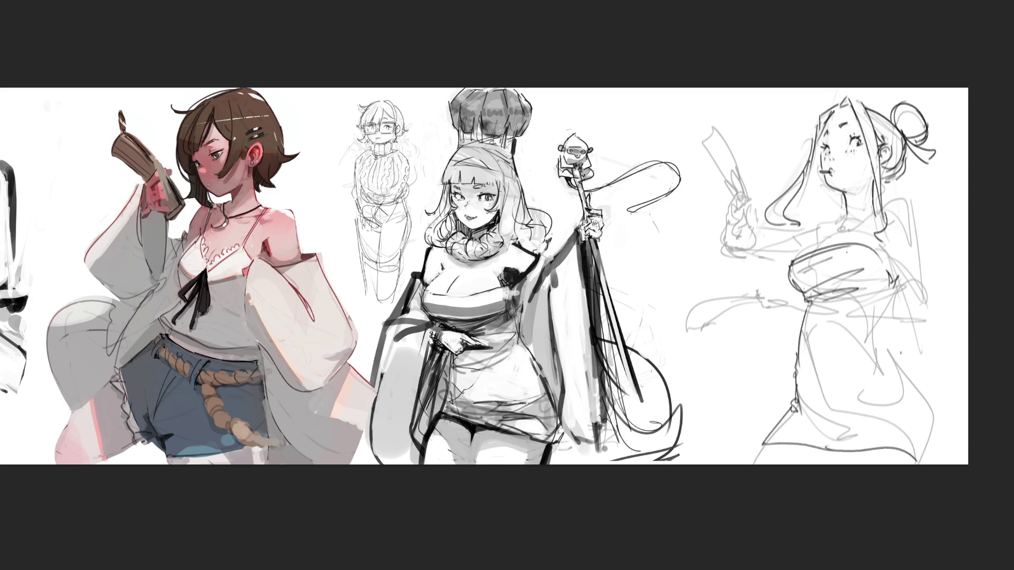
# - Ink the right side contour down to the hem, the hem line and lower dress curve
pyautogui.moveTo(892, 290)
pyautogui.mouseDown()
pyautogui.moveTo(879, 342)
pyautogui.moveTo(941, 427)
pyautogui.mouseUp()
pyautogui.moveTo(943, 417); pyautogui.dragTo(929, 461)
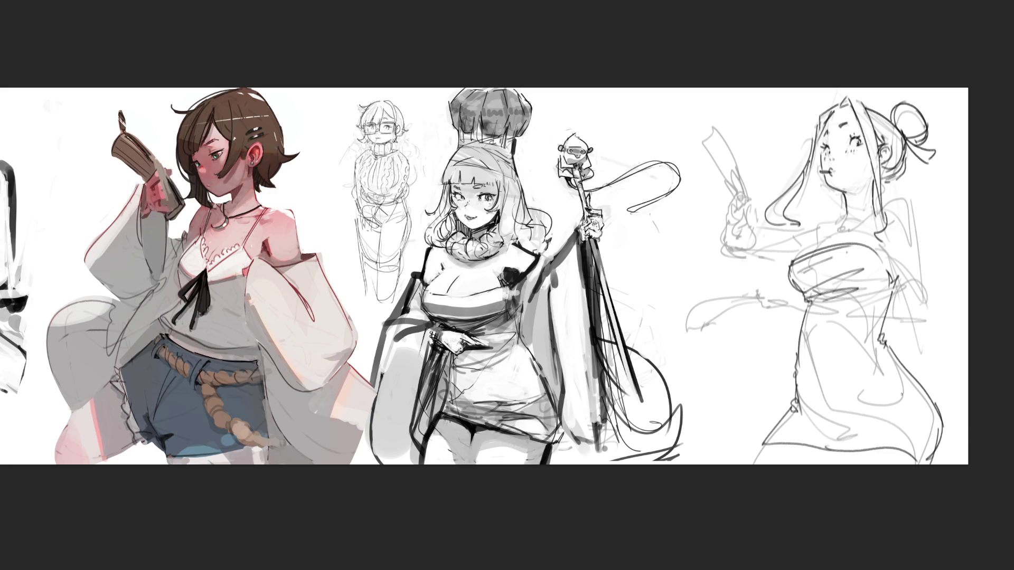
pyautogui.moveTo(824, 450)
pyautogui.mouseDown()
pyautogui.moveTo(819, 456)
pyautogui.moveTo(834, 449)
pyautogui.moveTo(821, 460)
pyautogui.moveTo(848, 449)
pyautogui.moveTo(822, 464)
pyautogui.mouseUp()
pyautogui.moveTo(809, 409)
pyautogui.mouseDown()
pyautogui.moveTo(847, 426)
pyautogui.moveTo(887, 397)
pyautogui.mouseUp()
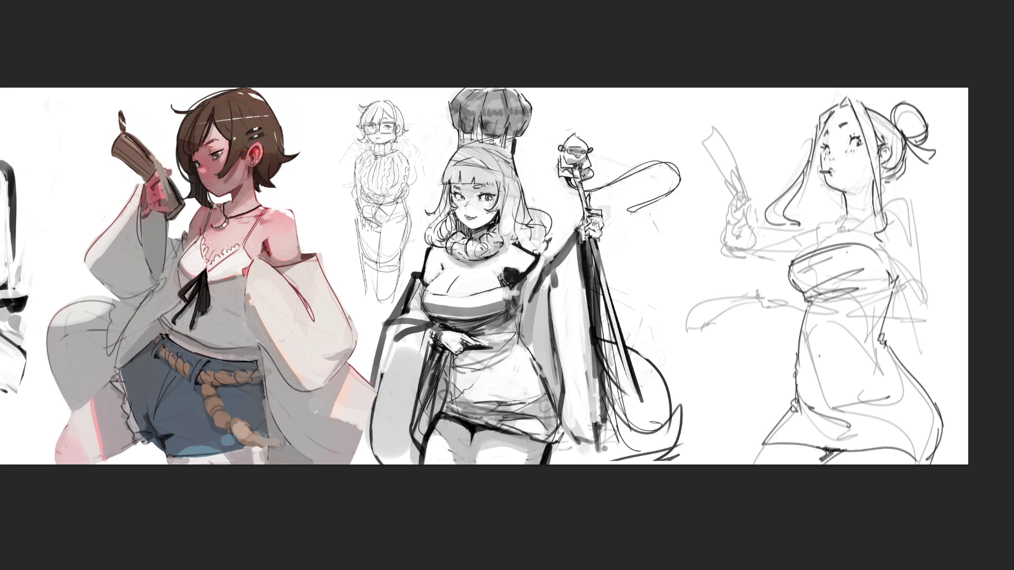
pyautogui.moveTo(888, 275); pyautogui.dragTo(894, 287)
# - Redraw the chest top and outline the neck-to-shoulder line, shoulder, back and collar
pyautogui.moveTo(792, 262); pyautogui.dragTo(830, 237)
pyautogui.moveTo(852, 227)
pyautogui.mouseDown()
pyautogui.moveTo(880, 210)
pyautogui.moveTo(826, 227)
pyautogui.mouseUp()
pyautogui.moveTo(881, 211)
pyautogui.mouseDown()
pyautogui.moveTo(890, 205)
pyautogui.moveTo(935, 270)
pyautogui.mouseUp()
pyautogui.moveTo(832, 221); pyautogui.dragTo(802, 226)
pyautogui.moveTo(903, 214)
pyautogui.mouseDown()
pyautogui.moveTo(894, 231)
pyautogui.moveTo(921, 280)
pyautogui.mouseUp()
# - Undo the wrong arm stroke and redraw the arm with its right edge
pyautogui.hotkey('ctrl', 'z')
pyautogui.moveTo(900, 237); pyautogui.dragTo(911, 275)
pyautogui.moveTo(918, 276)
pyautogui.mouseDown()
pyautogui.moveTo(935, 285)
pyautogui.moveTo(941, 315)
pyautogui.mouseUp()
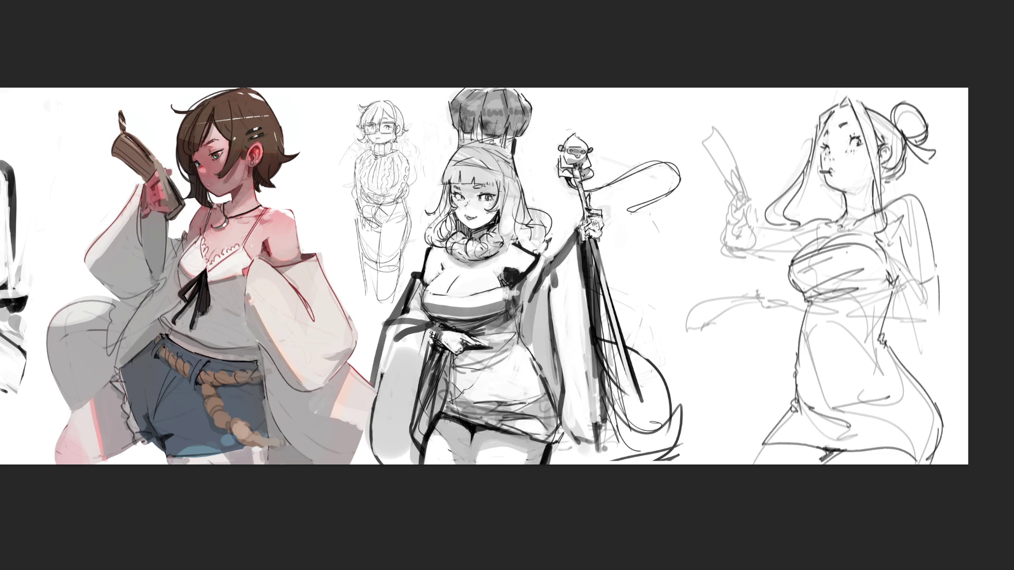
pyautogui.moveTo(890, 253)
pyautogui.mouseDown()
pyautogui.moveTo(902, 270)
pyautogui.moveTo(887, 251)
pyautogui.moveTo(901, 260)
pyautogui.mouseUp()
# - Draw the horizontal waist lines and the left hand resting at the waist
pyautogui.moveTo(810, 303)
pyautogui.mouseDown()
pyautogui.moveTo(824, 320)
pyautogui.moveTo(875, 294)
pyautogui.mouseUp()
pyautogui.moveTo(822, 323); pyautogui.dragTo(925, 321)
pyautogui.moveTo(866, 298)
pyautogui.mouseDown()
pyautogui.moveTo(920, 299)
pyautogui.moveTo(943, 323)
pyautogui.mouseUp()
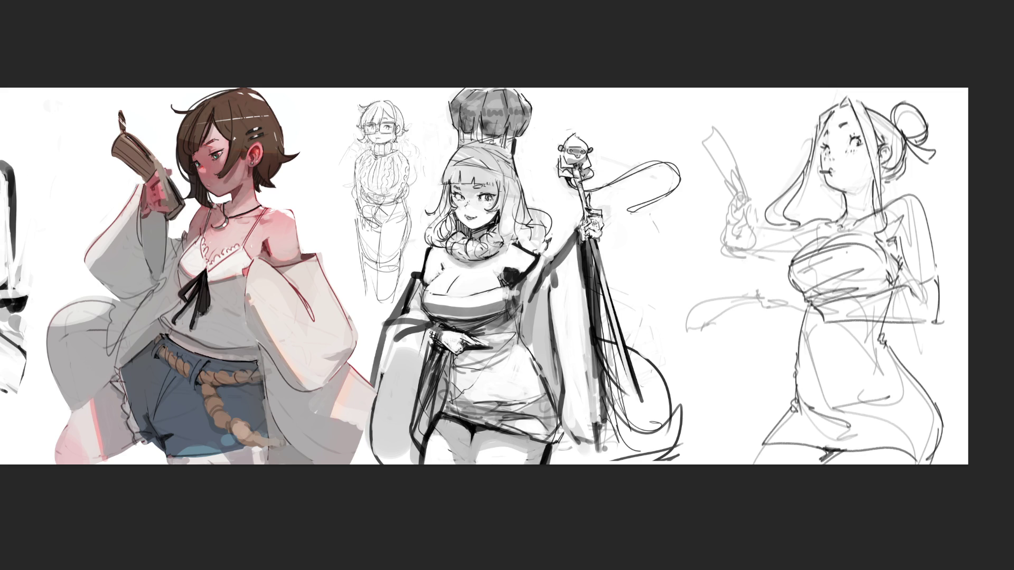
pyautogui.moveTo(873, 319); pyautogui.dragTo(766, 317)
pyautogui.moveTo(816, 321); pyautogui.dragTo(775, 342)
pyautogui.moveTo(786, 306)
pyautogui.mouseDown()
pyautogui.moveTo(771, 308)
pyautogui.moveTo(773, 331)
pyautogui.mouseUp()
pyautogui.moveTo(763, 302)
pyautogui.mouseDown()
pyautogui.moveTo(771, 305)
pyautogui.moveTo(730, 300)
pyautogui.moveTo(727, 289)
pyautogui.moveTo(726, 317)
pyautogui.moveTo(776, 304)
pyautogui.mouseUp()
# - Replace the first left-arm stroke and redraw the right figure's hooked arm and hand at her waist
pyautogui.hotkey('ctrl', 'z')
pyautogui.moveTo(774, 301); pyautogui.dragTo(770, 310)
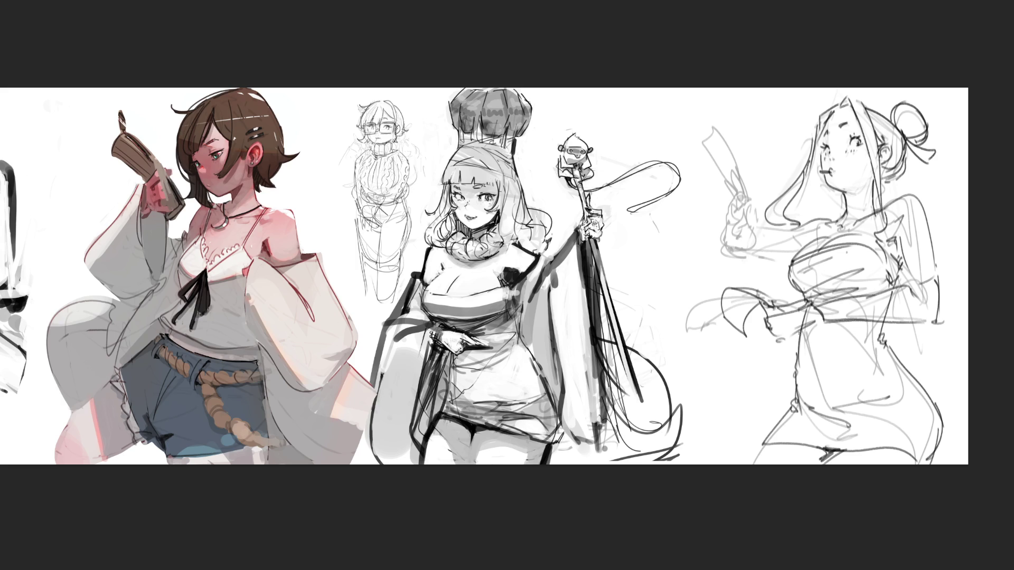
pyautogui.moveTo(765, 307)
pyautogui.mouseDown()
pyautogui.moveTo(768, 328)
pyautogui.moveTo(775, 310)
pyautogui.moveTo(806, 303)
pyautogui.moveTo(778, 341)
pyautogui.moveTo(823, 320)
pyautogui.moveTo(785, 302)
pyautogui.moveTo(818, 317)
pyautogui.mouseUp()
pyautogui.moveTo(815, 311)
pyautogui.mouseDown()
pyautogui.moveTo(819, 322)
pyautogui.moveTo(820, 304)
pyautogui.mouseUp()
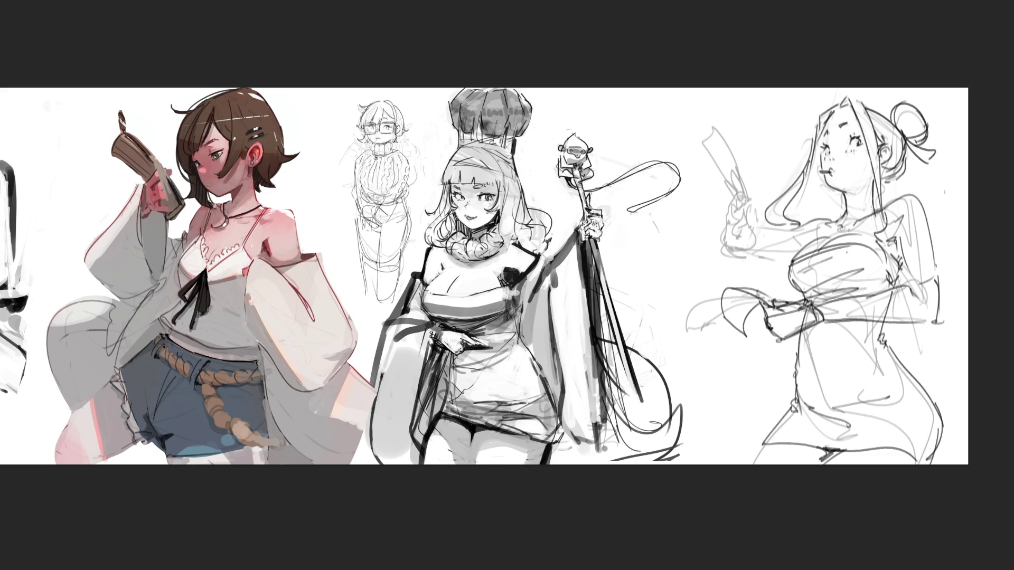
# - Redraw the raised hand and the paper's edges with firm lines, undoing the misplaced cuff stroke
pyautogui.moveTo(745, 196); pyautogui.dragTo(758, 204)
pyautogui.moveTo(718, 173)
pyautogui.mouseDown()
pyautogui.moveTo(733, 192)
pyautogui.moveTo(745, 183)
pyautogui.moveTo(734, 170)
pyautogui.moveTo(739, 191)
pyautogui.mouseUp()
pyautogui.moveTo(699, 137); pyautogui.dragTo(741, 199)
pyautogui.moveTo(696, 146); pyautogui.dragTo(709, 121)
pyautogui.moveTo(714, 116)
pyautogui.mouseDown()
pyautogui.moveTo(744, 209)
pyautogui.moveTo(725, 218)
pyautogui.moveTo(758, 222)
pyautogui.mouseUp()
pyautogui.moveTo(755, 215); pyautogui.dragTo(741, 232)
pyautogui.moveTo(750, 222)
pyautogui.mouseDown()
pyautogui.moveTo(721, 257)
pyautogui.moveTo(752, 261)
pyautogui.moveTo(750, 233)
pyautogui.moveTo(791, 256)
pyautogui.moveTo(792, 224)
pyautogui.mouseUp()
pyautogui.hotkey('ctrl', 'z')
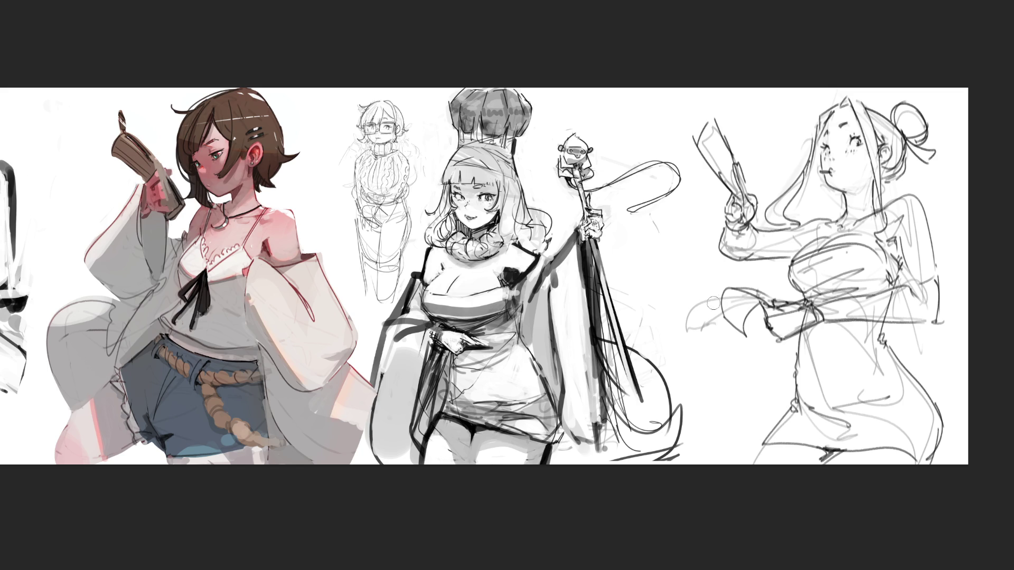
# - Erase the stray lines beside the arm, then brush grey shading onto the lower arm and raised hand
pyautogui.moveTo(700, 293); pyautogui.dragTo(689, 327)
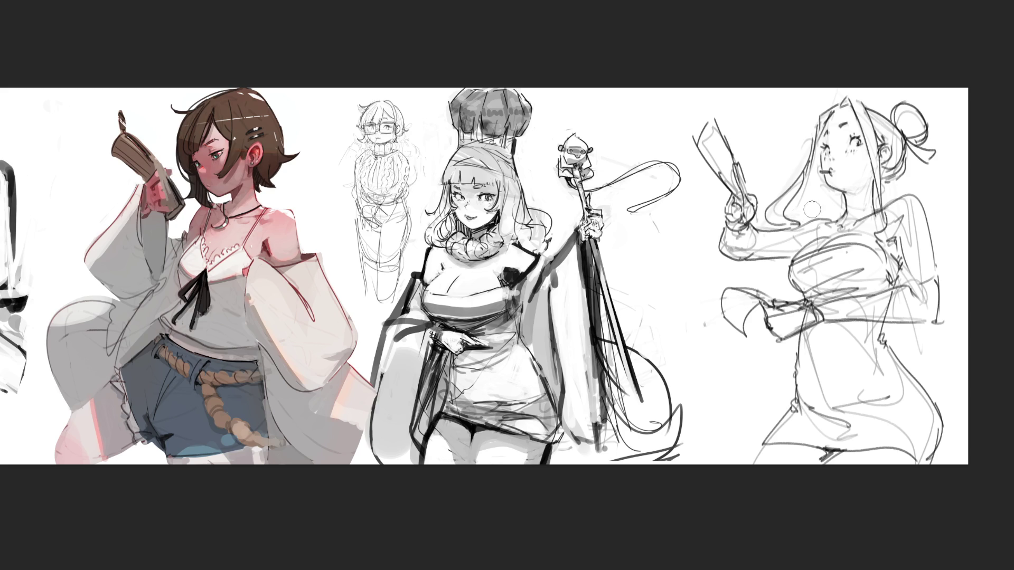
pyautogui.moveTo(759, 304)
pyautogui.mouseDown()
pyautogui.moveTo(732, 293)
pyautogui.moveTo(736, 325)
pyautogui.moveTo(729, 292)
pyautogui.moveTo(739, 325)
pyautogui.moveTo(747, 304)
pyautogui.moveTo(721, 309)
pyautogui.moveTo(742, 328)
pyautogui.moveTo(731, 295)
pyautogui.moveTo(742, 311)
pyautogui.mouseUp()
pyautogui.hotkey('ctrl', 'z')
pyautogui.hotkey('ctrl', 'z')
pyautogui.hotkey('ctrl', 'z')
pyautogui.moveTo(747, 203)
pyautogui.mouseDown()
pyautogui.moveTo(729, 236)
pyautogui.moveTo(742, 242)
pyautogui.moveTo(726, 250)
pyautogui.moveTo(749, 233)
pyautogui.moveTo(792, 247)
pyautogui.mouseUp()
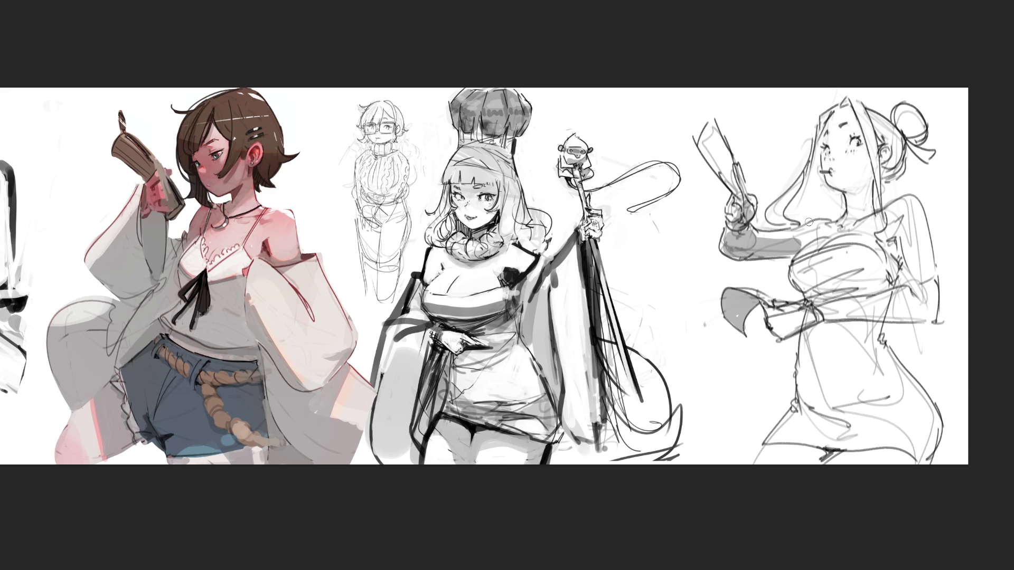
pyautogui.moveTo(731, 240)
pyautogui.mouseDown()
pyautogui.moveTo(739, 257)
pyautogui.moveTo(741, 240)
pyautogui.moveTo(789, 247)
pyautogui.moveTo(738, 237)
pyautogui.moveTo(766, 248)
pyautogui.moveTo(752, 253)
pyautogui.mouseUp()
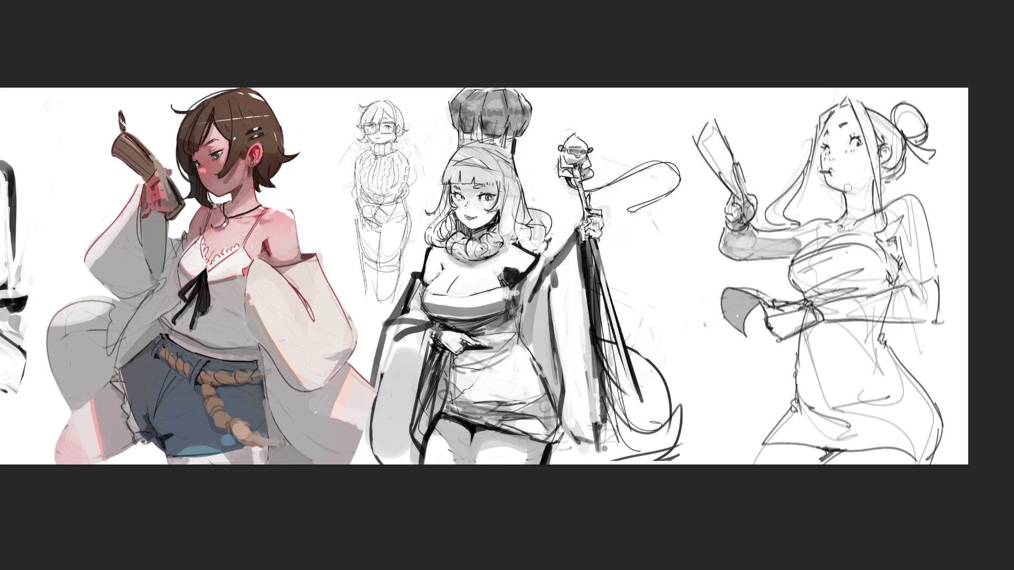
# - Add dark hatching under the chin, around the ear and neck, and along the hairline
pyautogui.moveTo(839, 186)
pyautogui.mouseDown()
pyautogui.moveTo(868, 182)
pyautogui.moveTo(855, 200)
pyautogui.moveTo(866, 203)
pyautogui.moveTo(842, 225)
pyautogui.moveTo(877, 218)
pyautogui.moveTo(907, 265)
pyautogui.moveTo(881, 256)
pyautogui.moveTo(880, 239)
pyautogui.moveTo(894, 240)
pyautogui.mouseUp()
pyautogui.moveTo(881, 165)
pyautogui.mouseDown()
pyautogui.moveTo(887, 174)
pyautogui.moveTo(929, 138)
pyautogui.moveTo(906, 131)
pyautogui.mouseUp()
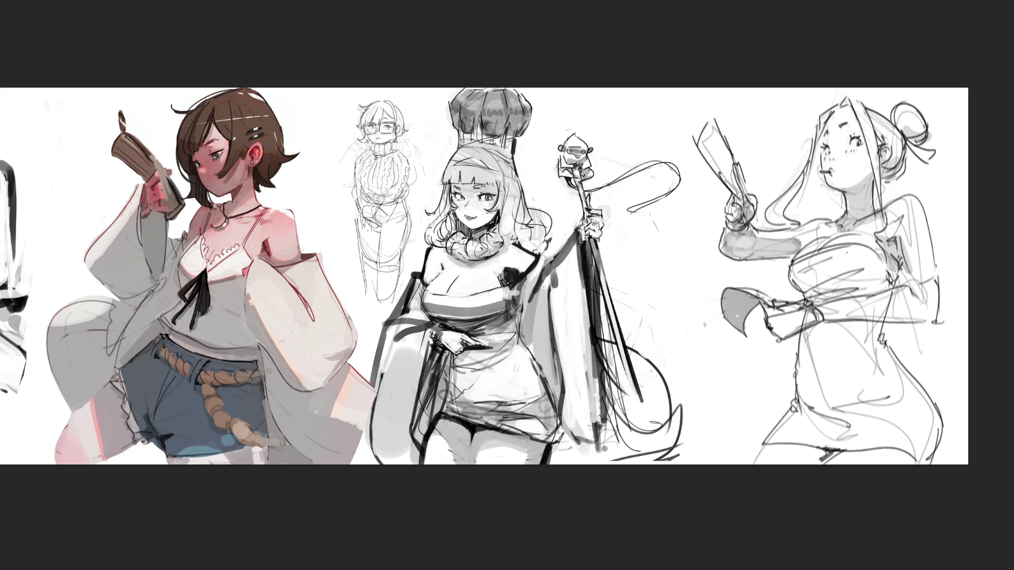
pyautogui.moveTo(847, 105); pyautogui.dragTo(872, 173)
pyautogui.moveTo(834, 109); pyautogui.dragTo(823, 140)
pyautogui.moveTo(769, 214); pyautogui.dragTo(794, 221)
# - Shade the held paper grey and build grey shading across the chest, side, torso and hip
pyautogui.moveTo(721, 163); pyautogui.dragTo(773, 227)
pyautogui.moveTo(797, 274)
pyautogui.mouseDown()
pyautogui.moveTo(833, 252)
pyautogui.moveTo(802, 285)
pyautogui.moveTo(815, 295)
pyautogui.moveTo(871, 288)
pyautogui.moveTo(881, 266)
pyautogui.moveTo(889, 282)
pyautogui.mouseUp()
pyautogui.moveTo(813, 307); pyautogui.dragTo(775, 327)
pyautogui.moveTo(914, 279); pyautogui.dragTo(916, 291)
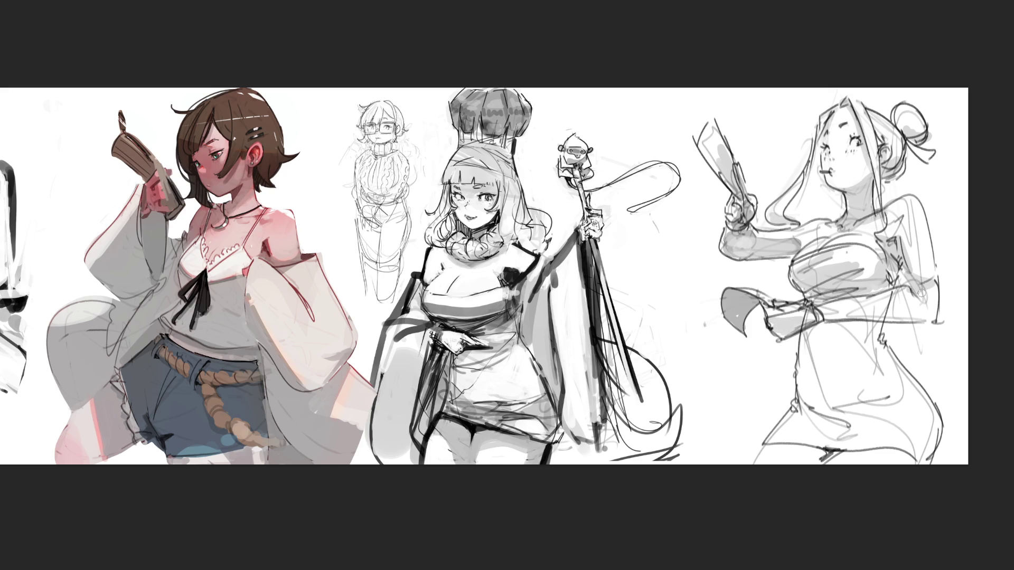
pyautogui.moveTo(801, 382)
pyautogui.mouseDown()
pyautogui.moveTo(844, 409)
pyautogui.moveTo(805, 417)
pyautogui.moveTo(887, 407)
pyautogui.moveTo(808, 423)
pyautogui.moveTo(862, 423)
pyautogui.mouseUp()
pyautogui.moveTo(871, 360)
pyautogui.mouseDown()
pyautogui.moveTo(869, 346)
pyautogui.moveTo(813, 355)
pyautogui.mouseUp()
pyautogui.moveTo(879, 334); pyautogui.dragTo(845, 352)
pyautogui.moveTo(888, 384)
pyautogui.mouseDown()
pyautogui.moveTo(909, 382)
pyautogui.moveTo(922, 409)
pyautogui.moveTo(860, 425)
pyautogui.moveTo(888, 434)
pyautogui.mouseUp()
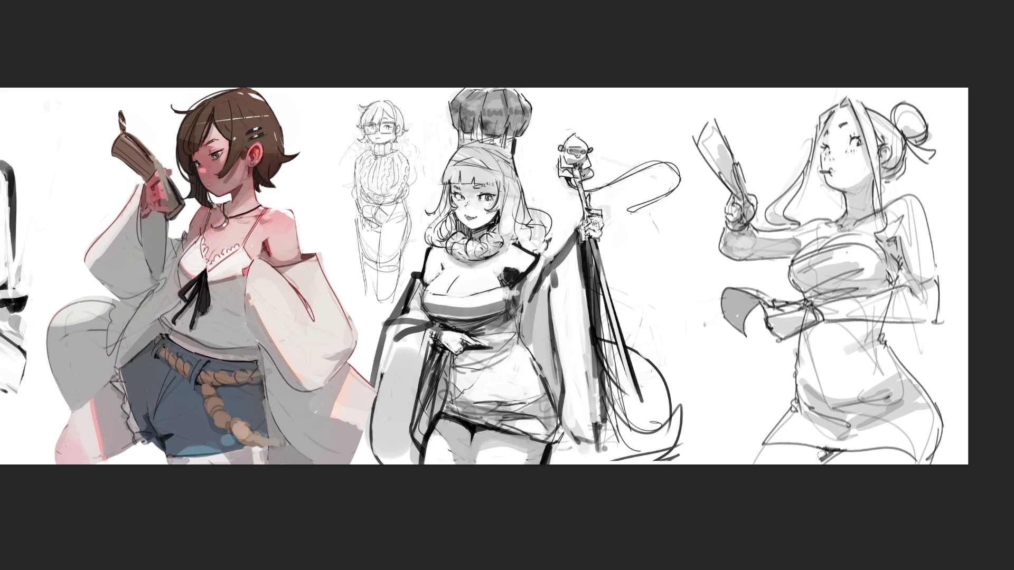
pyautogui.moveTo(767, 443)
pyautogui.mouseDown()
pyautogui.moveTo(817, 458)
pyautogui.moveTo(916, 453)
pyautogui.moveTo(937, 438)
pyautogui.mouseUp()
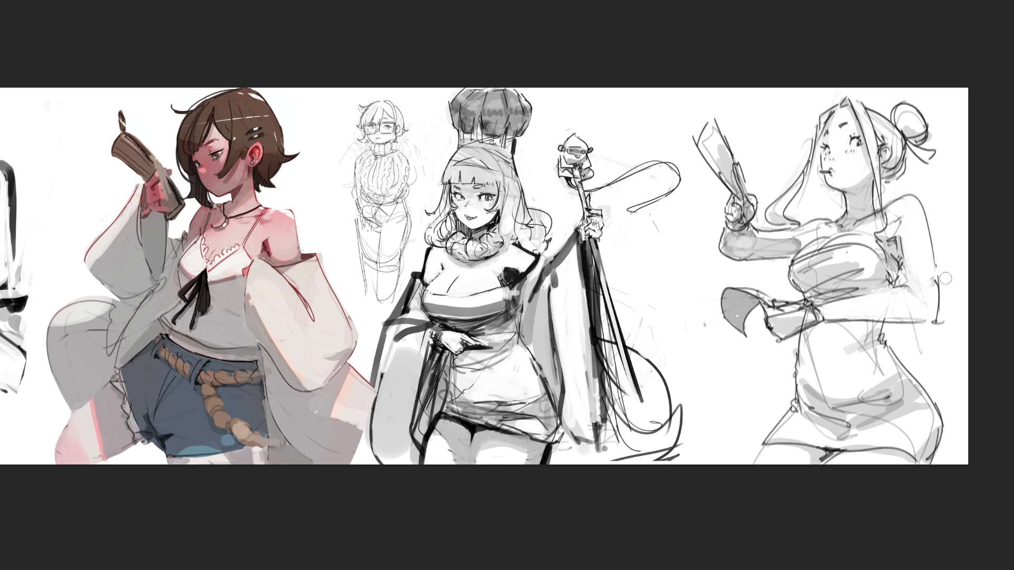
# - Draw a dark vertical line down the right figure's side beside her bust
pyautogui.moveTo(897, 228); pyautogui.dragTo(896, 291)
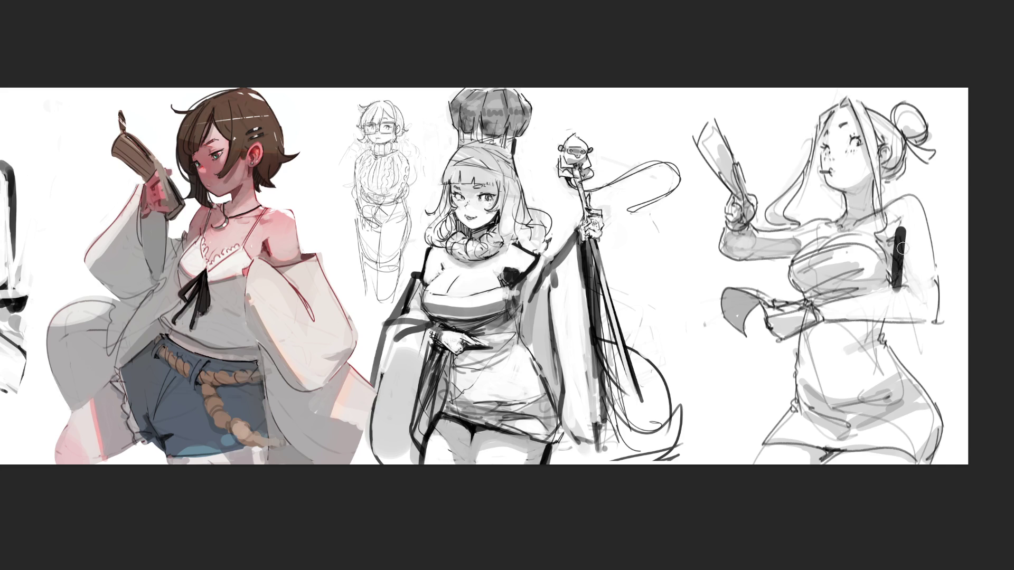
# - Discard the side-stroke attempts and repaint the arm across the waist as a pale forearm with dark cuff
pyautogui.hotkey('ctrl', 'z')
pyautogui.moveTo(890, 209)
pyautogui.mouseDown()
pyautogui.moveTo(920, 232)
pyautogui.moveTo(917, 258)
pyautogui.mouseUp()
pyautogui.hotkey('ctrl', 'z')
pyautogui.moveTo(902, 200)
pyautogui.mouseDown()
pyautogui.moveTo(929, 285)
pyautogui.moveTo(940, 264)
pyautogui.moveTo(895, 235)
pyautogui.moveTo(893, 278)
pyautogui.moveTo(915, 309)
pyautogui.moveTo(823, 300)
pyautogui.moveTo(900, 295)
pyautogui.mouseUp()
pyautogui.hotkey('ctrl', 'z')
pyautogui.hotkey('ctrl', 'z')
pyautogui.moveTo(831, 315); pyautogui.dragTo(929, 306)
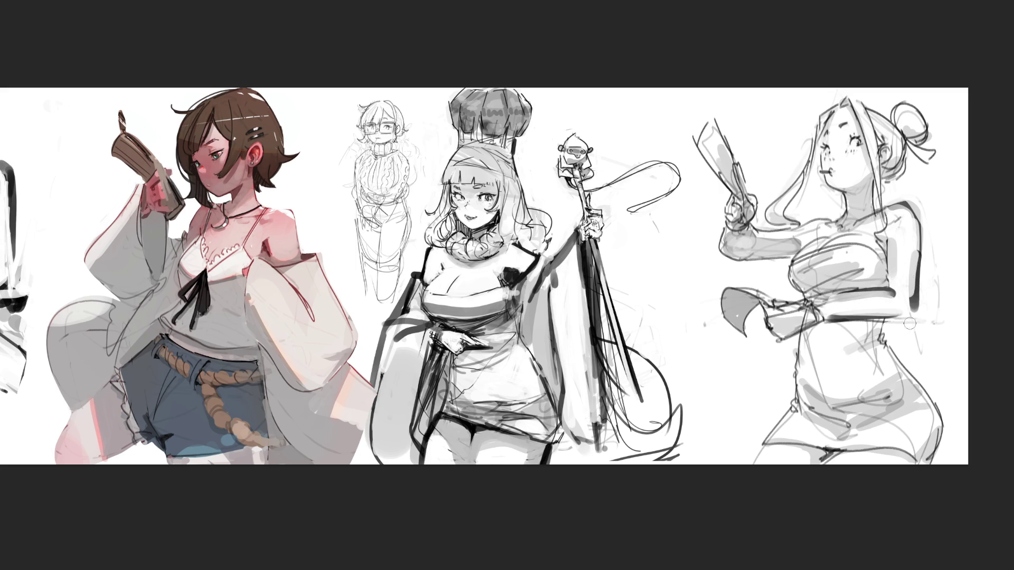
pyautogui.moveTo(835, 296)
pyautogui.mouseDown()
pyautogui.moveTo(807, 332)
pyautogui.moveTo(802, 301)
pyautogui.moveTo(779, 333)
pyautogui.moveTo(831, 303)
pyautogui.mouseUp()
pyautogui.moveTo(723, 251)
pyautogui.mouseDown()
pyautogui.moveTo(800, 225)
pyautogui.moveTo(800, 238)
pyautogui.moveTo(767, 239)
pyautogui.moveTo(801, 227)
pyautogui.moveTo(760, 240)
pyautogui.moveTo(789, 247)
pyautogui.moveTo(739, 267)
pyautogui.moveTo(787, 264)
pyautogui.mouseUp()
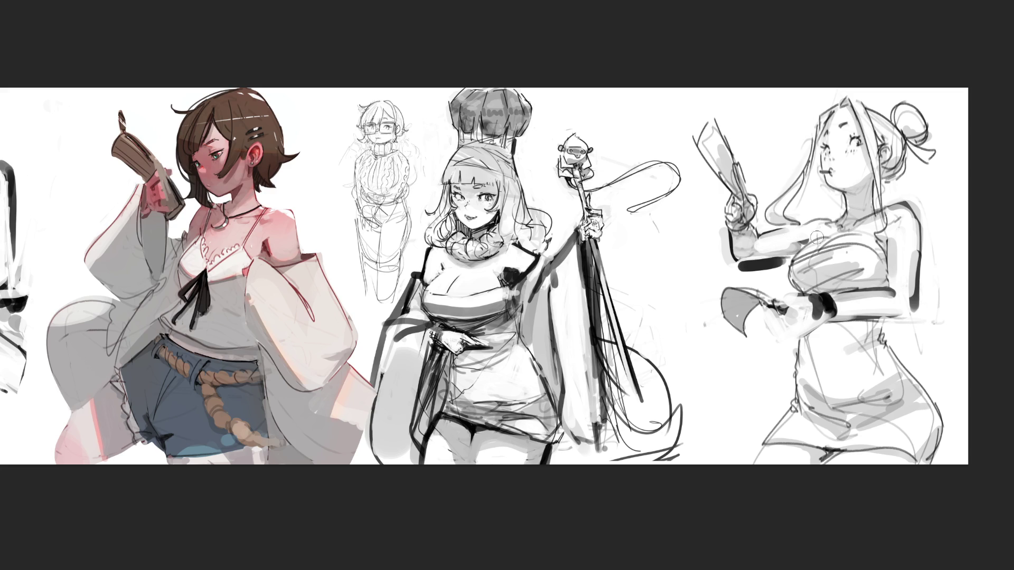
# - Cover the dark forearm and wristband strokes with soft light grey
pyautogui.moveTo(798, 233)
pyautogui.mouseDown()
pyautogui.moveTo(758, 272)
pyautogui.moveTo(786, 246)
pyautogui.moveTo(731, 245)
pyautogui.moveTo(753, 267)
pyautogui.mouseUp()
pyautogui.moveTo(801, 304)
pyautogui.mouseDown()
pyautogui.moveTo(794, 311)
pyautogui.moveTo(901, 304)
pyautogui.moveTo(924, 292)
pyautogui.mouseUp()
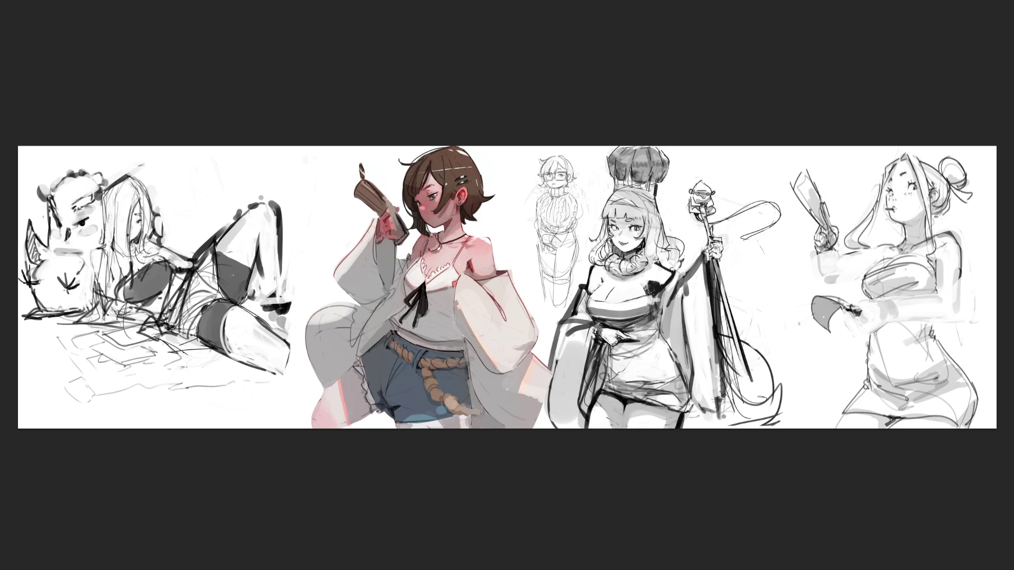
# - Letter 'BRB' vertically in black beside the staff-holding figure
pyautogui.moveTo(741, 254); pyautogui.dragTo(749, 286)
pyautogui.moveTo(749, 299); pyautogui.dragTo(781, 358)
pyautogui.moveTo(747, 252); pyautogui.dragTo(744, 266)
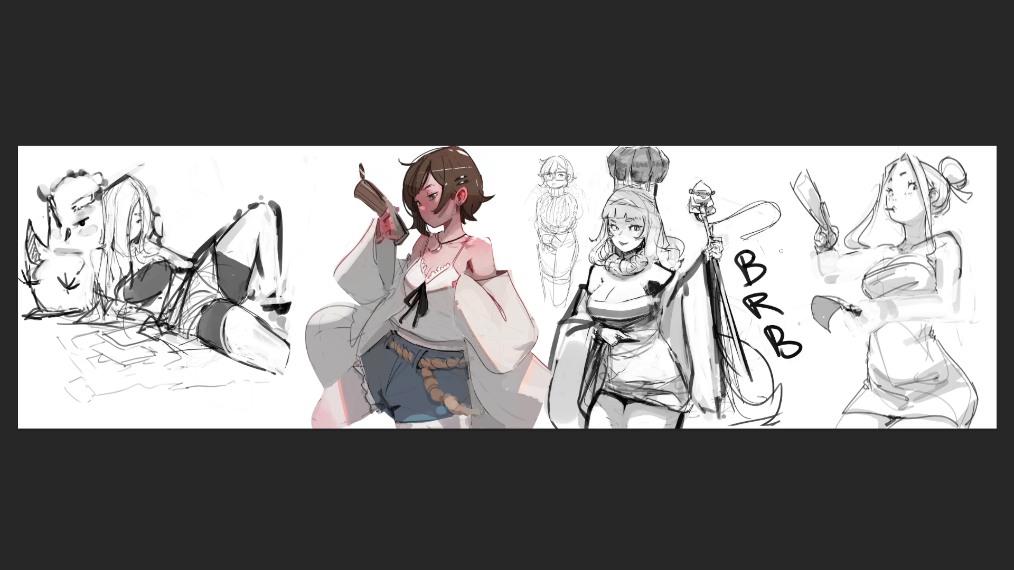
# - Undo the BRB lettering strokes, including the last leftover letter fragment
pyautogui.hotkey('ctrl', 'z')
pyautogui.hotkey('ctrl', 'z')
pyautogui.hotkey('ctrl', 'z')
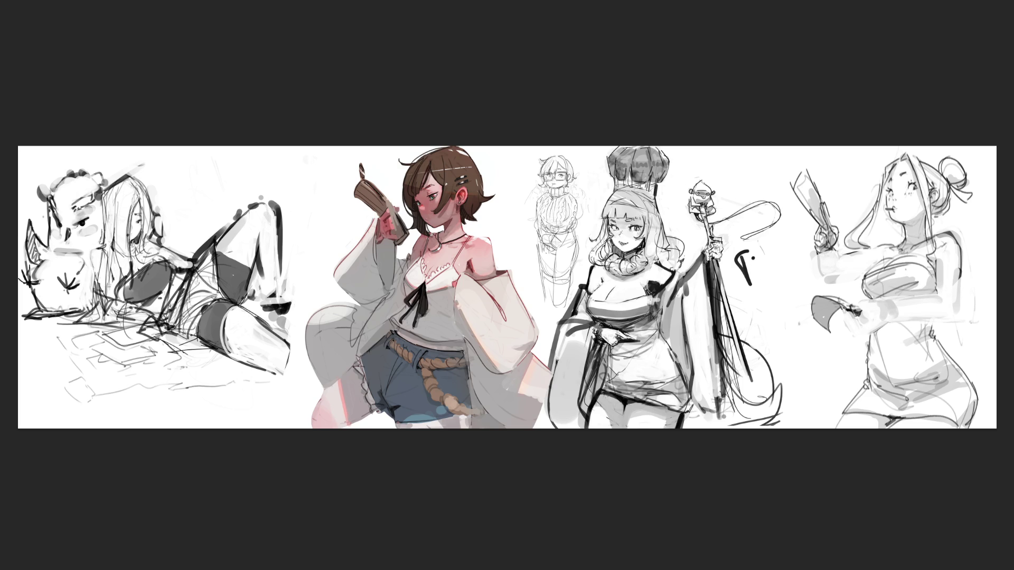
pyautogui.hotkey('ctrl', 'z')
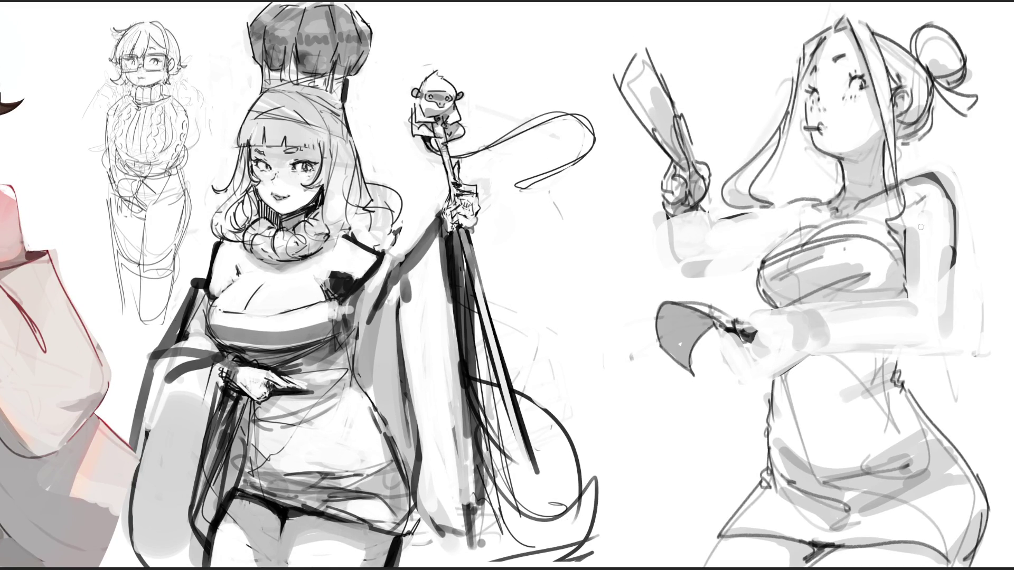
# - Rough in the right woman's shoulder, arm, forearm contours and wrist
pyautogui.moveTo(912, 195)
pyautogui.mouseDown()
pyautogui.moveTo(904, 219)
pyautogui.moveTo(946, 265)
pyautogui.moveTo(936, 300)
pyautogui.mouseUp()
pyautogui.moveTo(947, 285); pyautogui.dragTo(938, 321)
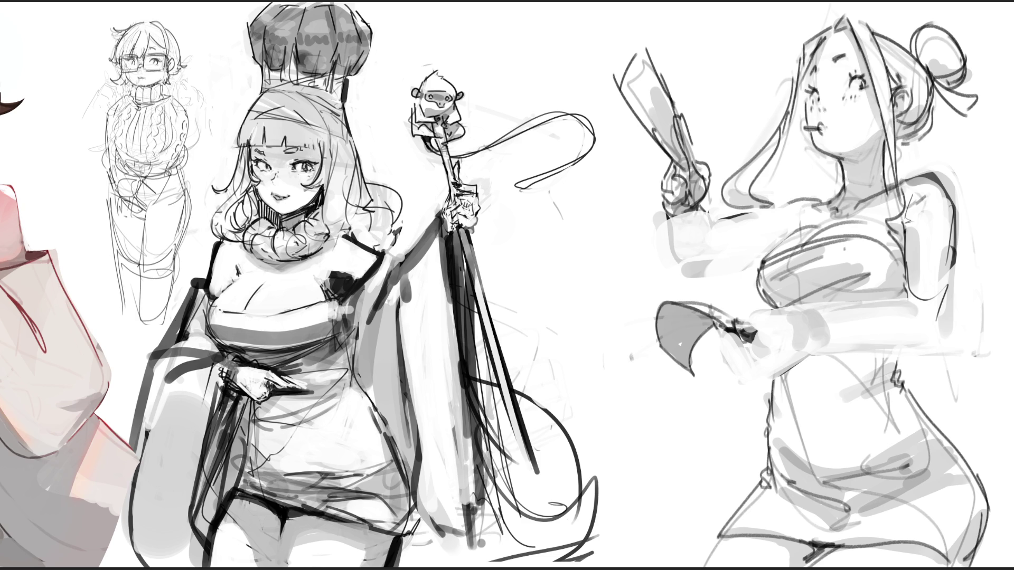
pyautogui.moveTo(798, 312)
pyautogui.mouseDown()
pyautogui.moveTo(805, 334)
pyautogui.moveTo(899, 297)
pyautogui.moveTo(911, 311)
pyautogui.mouseUp()
pyautogui.moveTo(812, 331)
pyautogui.mouseDown()
pyautogui.moveTo(938, 315)
pyautogui.moveTo(799, 333)
pyautogui.moveTo(938, 314)
pyautogui.moveTo(757, 324)
pyautogui.moveTo(752, 367)
pyautogui.mouseUp()
pyautogui.moveTo(739, 332)
pyautogui.mouseDown()
pyautogui.moveTo(792, 364)
pyautogui.moveTo(751, 363)
pyautogui.moveTo(785, 333)
pyautogui.moveTo(791, 352)
pyautogui.moveTo(838, 305)
pyautogui.mouseUp()
pyautogui.moveTo(792, 338)
pyautogui.mouseDown()
pyautogui.moveTo(847, 325)
pyautogui.moveTo(885, 297)
pyautogui.moveTo(876, 324)
pyautogui.mouseUp()
pyautogui.moveTo(904, 321); pyautogui.dragTo(803, 333)
# - Add elbow lines and long guide strokes across the right woman's forearm
pyautogui.moveTo(934, 309); pyautogui.dragTo(859, 336)
pyautogui.moveTo(943, 290); pyautogui.dragTo(927, 334)
pyautogui.moveTo(929, 333); pyautogui.dragTo(922, 346)
pyautogui.moveTo(752, 302); pyautogui.dragTo(974, 340)
pyautogui.moveTo(860, 361); pyautogui.dragTo(989, 255)
# - Sketch around the raised hand, then delete the right-hand woman sketch entirely
pyautogui.moveTo(665, 213)
pyautogui.mouseDown()
pyautogui.moveTo(690, 240)
pyautogui.moveTo(704, 232)
pyautogui.moveTo(742, 245)
pyautogui.mouseUp()
pyautogui.moveTo(703, 205)
pyautogui.mouseDown()
pyautogui.moveTo(766, 230)
pyautogui.moveTo(730, 216)
pyautogui.moveTo(664, 215)
pyautogui.moveTo(656, 180)
pyautogui.moveTo(618, 174)
pyautogui.moveTo(708, 131)
pyautogui.moveTo(715, 197)
pyautogui.moveTo(733, 129)
pyautogui.moveTo(739, 190)
pyautogui.moveTo(760, 222)
pyautogui.mouseUp()
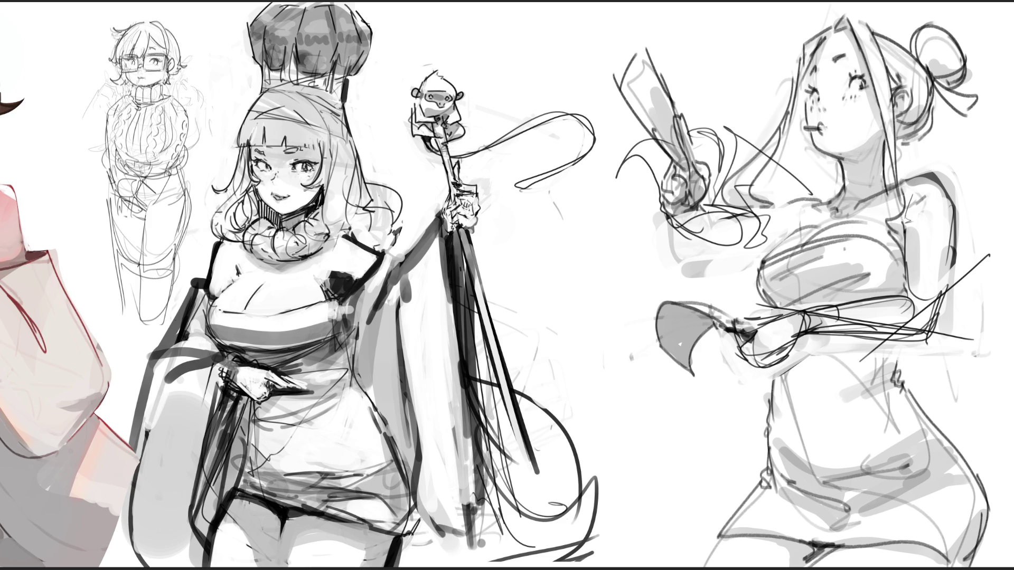
pyautogui.press('Delete')
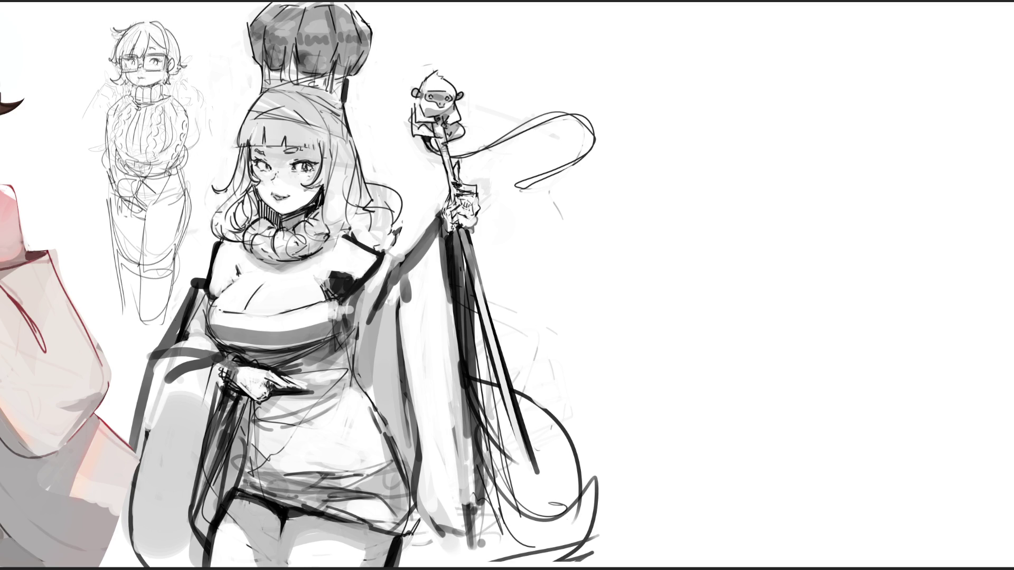
# - Zoom out to show the whole right end of the canvas
pyautogui.hotkey('ctrl', '-')
pyautogui.hotkey('ctrl', '-')
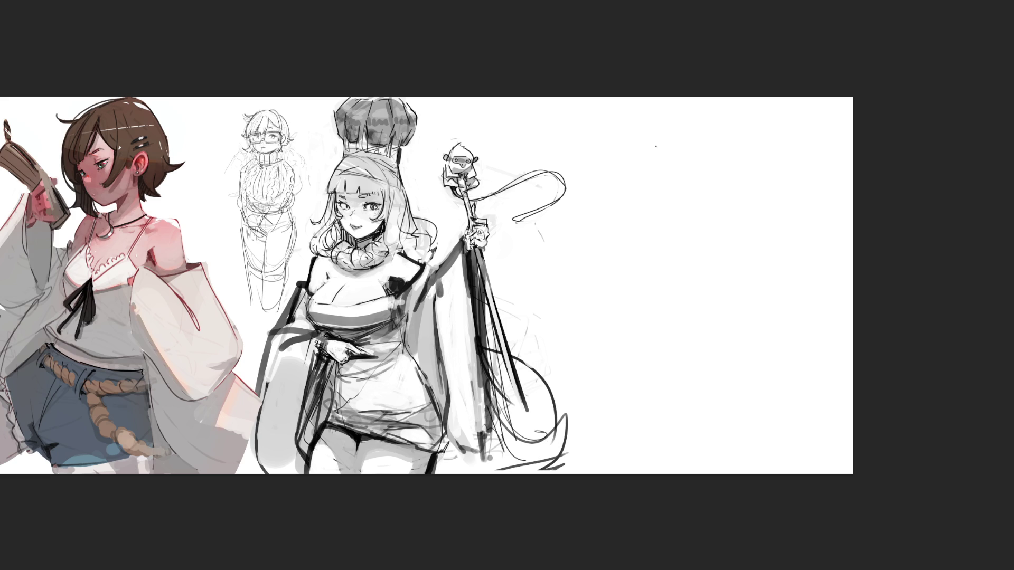
# - Rough in the new figure's basic outline with an inner circle and side lines
pyautogui.moveTo(658, 157); pyautogui.dragTo(661, 212)
pyautogui.moveTo(648, 176)
pyautogui.mouseDown()
pyautogui.moveTo(660, 159)
pyautogui.moveTo(718, 141)
pyautogui.mouseUp()
pyautogui.moveTo(721, 141); pyautogui.dragTo(714, 239)
pyautogui.moveTo(658, 155); pyautogui.dragTo(665, 261)
pyautogui.moveTo(669, 225)
pyautogui.mouseDown()
pyautogui.moveTo(713, 252)
pyautogui.moveTo(669, 248)
pyautogui.mouseUp()
pyautogui.moveTo(663, 244)
pyautogui.mouseDown()
pyautogui.moveTo(676, 321)
pyautogui.moveTo(728, 247)
pyautogui.moveTo(726, 306)
pyautogui.mouseUp()
pyautogui.moveTo(675, 321); pyautogui.dragTo(726, 305)
# - Add the U-shaped base, long left curve, cross-lines and right-side verticals
pyautogui.moveTo(651, 284)
pyautogui.mouseDown()
pyautogui.moveTo(670, 381)
pyautogui.moveTo(761, 333)
pyautogui.moveTo(663, 316)
pyautogui.moveTo(697, 406)
pyautogui.mouseUp()
pyautogui.moveTo(667, 317); pyautogui.dragTo(693, 399)
pyautogui.moveTo(674, 294); pyautogui.dragTo(674, 311)
pyautogui.moveTo(690, 302)
pyautogui.mouseDown()
pyautogui.moveTo(752, 319)
pyautogui.moveTo(735, 305)
pyautogui.moveTo(777, 362)
pyautogui.mouseUp()
pyautogui.moveTo(760, 323)
pyautogui.mouseDown()
pyautogui.moveTo(738, 239)
pyautogui.moveTo(735, 289)
pyautogui.mouseUp()
pyautogui.moveTo(734, 161); pyautogui.dragTo(738, 263)
# - Sketch ear-like loops at the top plus a long left line and fold shape
pyautogui.moveTo(660, 170); pyautogui.dragTo(733, 139)
pyautogui.moveTo(660, 161); pyautogui.dragTo(727, 124)
pyautogui.moveTo(741, 174); pyautogui.dragTo(726, 132)
pyautogui.moveTo(673, 142)
pyautogui.mouseDown()
pyautogui.moveTo(732, 132)
pyautogui.moveTo(755, 145)
pyautogui.mouseUp()
pyautogui.moveTo(754, 159)
pyautogui.mouseDown()
pyautogui.moveTo(692, 146)
pyautogui.moveTo(643, 177)
pyautogui.mouseUp()
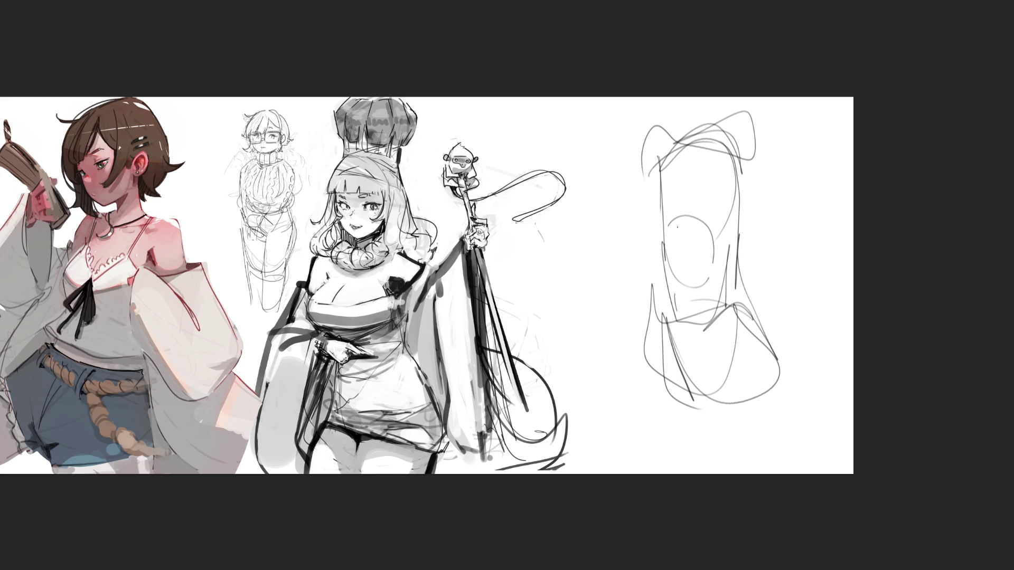
pyautogui.moveTo(648, 127)
pyautogui.mouseDown()
pyautogui.moveTo(625, 218)
pyautogui.moveTo(655, 249)
pyautogui.mouseUp()
pyautogui.moveTo(629, 252)
pyautogui.mouseDown()
pyautogui.moveTo(618, 271)
pyautogui.moveTo(633, 272)
pyautogui.mouseUp()
# - Add diagonals, right-side curves and a large oval eye shape to the sketch
pyautogui.moveTo(634, 266); pyautogui.dragTo(700, 228)
pyautogui.moveTo(758, 143)
pyautogui.mouseDown()
pyautogui.moveTo(751, 116)
pyautogui.moveTo(849, 224)
pyautogui.moveTo(739, 302)
pyautogui.mouseUp()
pyautogui.moveTo(768, 164); pyautogui.dragTo(809, 248)
pyautogui.moveTo(760, 156)
pyautogui.mouseDown()
pyautogui.moveTo(779, 182)
pyautogui.moveTo(707, 285)
pyautogui.moveTo(628, 289)
pyautogui.moveTo(612, 272)
pyautogui.mouseUp()
pyautogui.moveTo(668, 324)
pyautogui.mouseDown()
pyautogui.moveTo(636, 264)
pyautogui.moveTo(743, 317)
pyautogui.moveTo(663, 232)
pyautogui.moveTo(628, 218)
pyautogui.moveTo(663, 161)
pyautogui.moveTo(664, 205)
pyautogui.moveTo(729, 169)
pyautogui.mouseUp()
pyautogui.moveTo(683, 217)
pyautogui.mouseDown()
pyautogui.moveTo(734, 212)
pyautogui.moveTo(732, 266)
pyautogui.mouseUp()
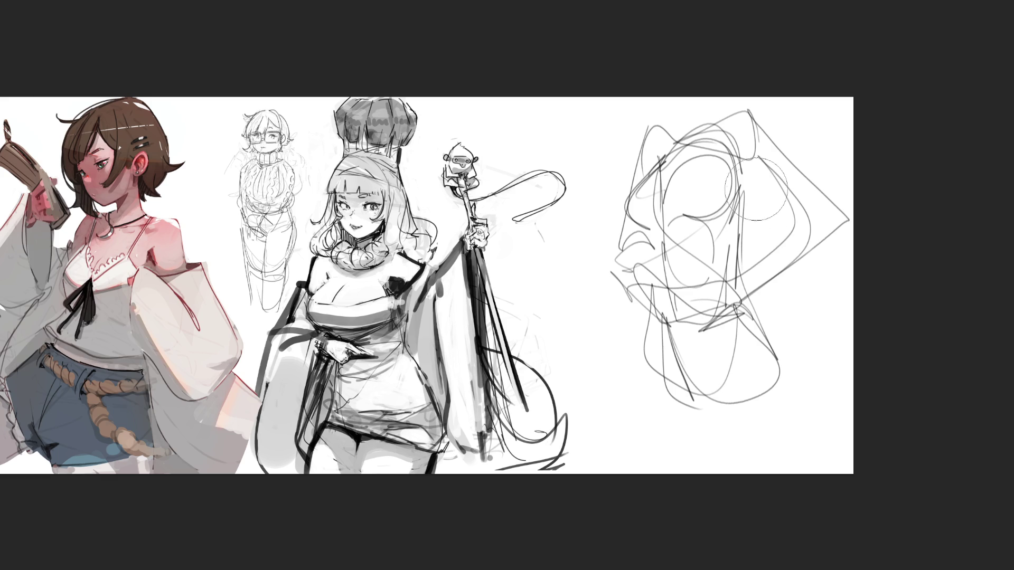
# - Erase over the right-end sketch, fading it, its legs and left side to light grey
pyautogui.moveTo(802, 115)
pyautogui.mouseDown()
pyautogui.moveTo(593, 215)
pyautogui.moveTo(749, 274)
pyautogui.mouseUp()
pyautogui.moveTo(966, 282)
pyautogui.mouseDown()
pyautogui.moveTo(819, 425)
pyautogui.moveTo(774, 435)
pyautogui.moveTo(609, 95)
pyautogui.moveTo(789, 235)
pyautogui.moveTo(702, 68)
pyautogui.moveTo(746, 290)
pyautogui.moveTo(690, 199)
pyautogui.moveTo(770, 192)
pyautogui.mouseUp()
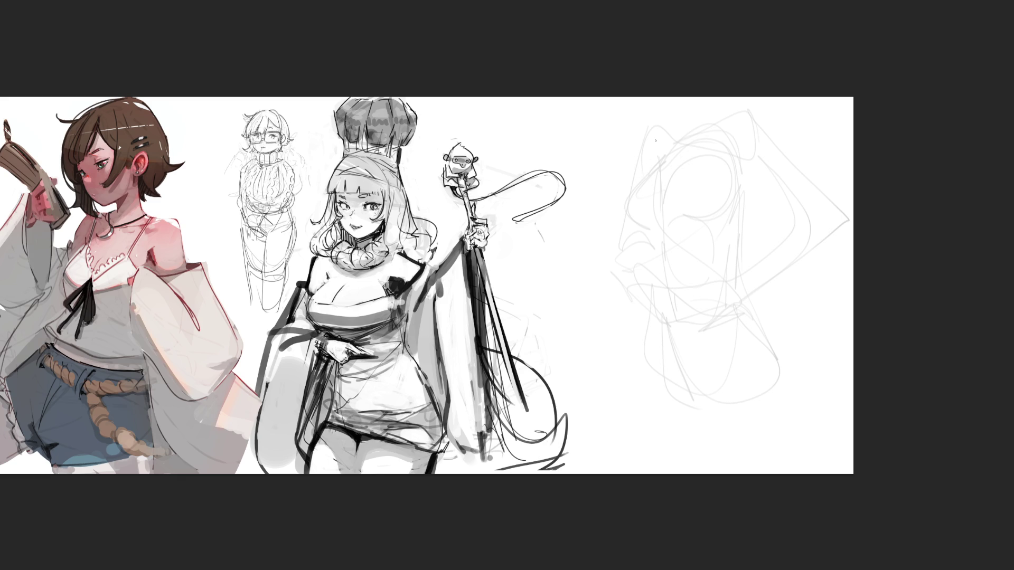
# - Rough in head strokes, long arm lines and a fist at the arm's end
pyautogui.moveTo(655, 158); pyautogui.dragTo(672, 146)
pyautogui.moveTo(670, 147); pyautogui.dragTo(686, 141)
pyautogui.moveTo(644, 167)
pyautogui.mouseDown()
pyautogui.moveTo(681, 144)
pyautogui.moveTo(696, 179)
pyautogui.moveTo(663, 154)
pyautogui.moveTo(656, 164)
pyautogui.mouseUp()
pyautogui.moveTo(657, 164)
pyautogui.mouseDown()
pyautogui.moveTo(648, 170)
pyautogui.moveTo(675, 145)
pyautogui.moveTo(694, 195)
pyautogui.moveTo(684, 244)
pyautogui.moveTo(653, 225)
pyautogui.mouseUp()
pyautogui.moveTo(658, 184)
pyautogui.mouseDown()
pyautogui.moveTo(650, 255)
pyautogui.moveTo(689, 216)
pyautogui.moveTo(681, 267)
pyautogui.moveTo(667, 276)
pyautogui.moveTo(671, 288)
pyautogui.moveTo(650, 273)
pyautogui.moveTo(649, 246)
pyautogui.moveTo(623, 377)
pyautogui.mouseUp()
pyautogui.moveTo(676, 274); pyautogui.dragTo(624, 411)
pyautogui.moveTo(632, 372); pyautogui.dragTo(626, 446)
pyautogui.moveTo(636, 397); pyautogui.dragTo(629, 434)
pyautogui.moveTo(648, 310); pyautogui.dragTo(624, 422)
pyautogui.moveTo(676, 256); pyautogui.dragTo(656, 295)
# - Add hooked head strokes, an ear loop, side curves, a body line and a pointed tail
pyautogui.moveTo(676, 149)
pyautogui.mouseDown()
pyautogui.moveTo(686, 171)
pyautogui.moveTo(653, 212)
pyautogui.moveTo(678, 242)
pyautogui.mouseUp()
pyautogui.moveTo(737, 166)
pyautogui.mouseDown()
pyautogui.moveTo(727, 208)
pyautogui.moveTo(738, 232)
pyautogui.mouseUp()
pyautogui.moveTo(721, 181); pyautogui.dragTo(743, 234)
pyautogui.moveTo(723, 191); pyautogui.dragTo(752, 251)
pyautogui.moveTo(753, 168); pyautogui.dragTo(765, 246)
pyautogui.moveTo(742, 234)
pyautogui.mouseDown()
pyautogui.moveTo(768, 268)
pyautogui.moveTo(798, 280)
pyautogui.mouseUp()
pyautogui.moveTo(776, 218); pyautogui.dragTo(798, 281)
pyautogui.moveTo(798, 288)
pyautogui.mouseDown()
pyautogui.moveTo(833, 302)
pyautogui.moveTo(851, 330)
pyautogui.moveTo(836, 355)
pyautogui.moveTo(852, 380)
pyautogui.mouseUp()
pyautogui.moveTo(712, 327)
pyautogui.mouseDown()
pyautogui.moveTo(727, 303)
pyautogui.moveTo(724, 353)
pyautogui.moveTo(739, 312)
pyautogui.mouseUp()
# - Sketch the middle oval and arches for the second arm with an oval hand loop
pyautogui.moveTo(705, 245); pyautogui.dragTo(705, 317)
pyautogui.moveTo(702, 270); pyautogui.dragTo(727, 258)
pyautogui.moveTo(734, 302)
pyautogui.mouseDown()
pyautogui.moveTo(714, 222)
pyautogui.moveTo(695, 246)
pyautogui.mouseUp()
pyautogui.moveTo(705, 264)
pyautogui.mouseDown()
pyautogui.moveTo(733, 248)
pyautogui.moveTo(734, 306)
pyautogui.mouseUp()
pyautogui.moveTo(700, 245)
pyautogui.mouseDown()
pyautogui.moveTo(719, 348)
pyautogui.moveTo(739, 304)
pyautogui.mouseUp()
pyautogui.moveTo(719, 340)
pyautogui.mouseDown()
pyautogui.moveTo(734, 369)
pyautogui.moveTo(698, 359)
pyautogui.moveTo(708, 376)
pyautogui.moveTo(729, 380)
pyautogui.moveTo(712, 434)
pyautogui.mouseUp()
# - Draw the long leg lines with a curved cap, then fade the second pass to light grey
pyautogui.moveTo(773, 331)
pyautogui.mouseDown()
pyautogui.moveTo(794, 427)
pyautogui.moveTo(694, 446)
pyautogui.moveTo(813, 457)
pyautogui.mouseUp()
pyautogui.moveTo(788, 425)
pyautogui.mouseDown()
pyautogui.moveTo(811, 449)
pyautogui.moveTo(808, 327)
pyautogui.mouseUp()
pyautogui.moveTo(810, 351)
pyautogui.mouseDown()
pyautogui.moveTo(829, 452)
pyautogui.moveTo(690, 460)
pyautogui.moveTo(639, 444)
pyautogui.moveTo(770, 333)
pyautogui.moveTo(805, 331)
pyautogui.moveTo(790, 312)
pyautogui.mouseUp()
pyautogui.moveTo(772, 315); pyautogui.dragTo(787, 382)
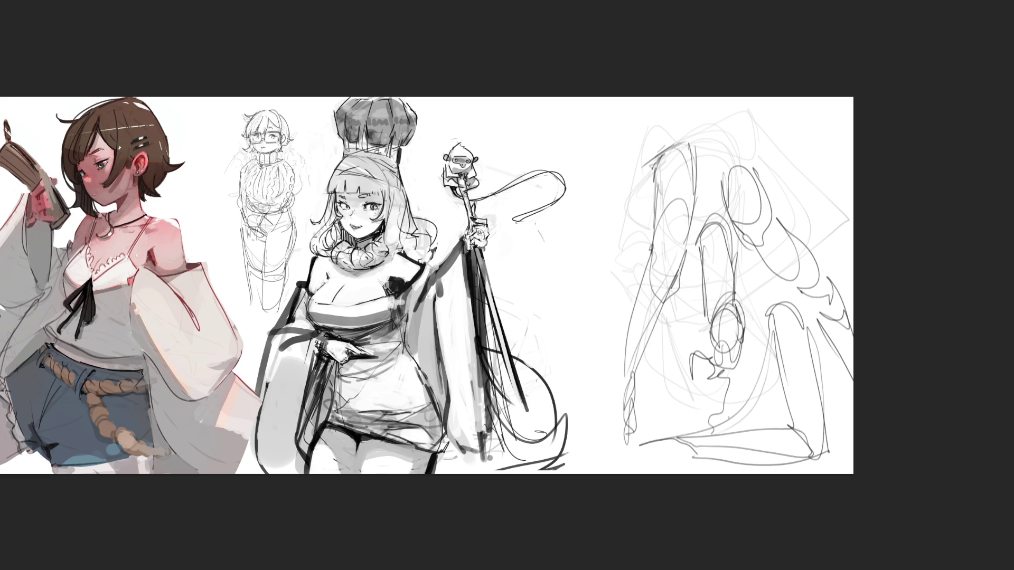
pyautogui.moveTo(797, 272)
pyautogui.mouseDown()
pyautogui.moveTo(686, 153)
pyautogui.moveTo(760, 264)
pyautogui.moveTo(580, 463)
pyautogui.moveTo(640, 441)
pyautogui.moveTo(686, 253)
pyautogui.moveTo(821, 165)
pyautogui.mouseUp()
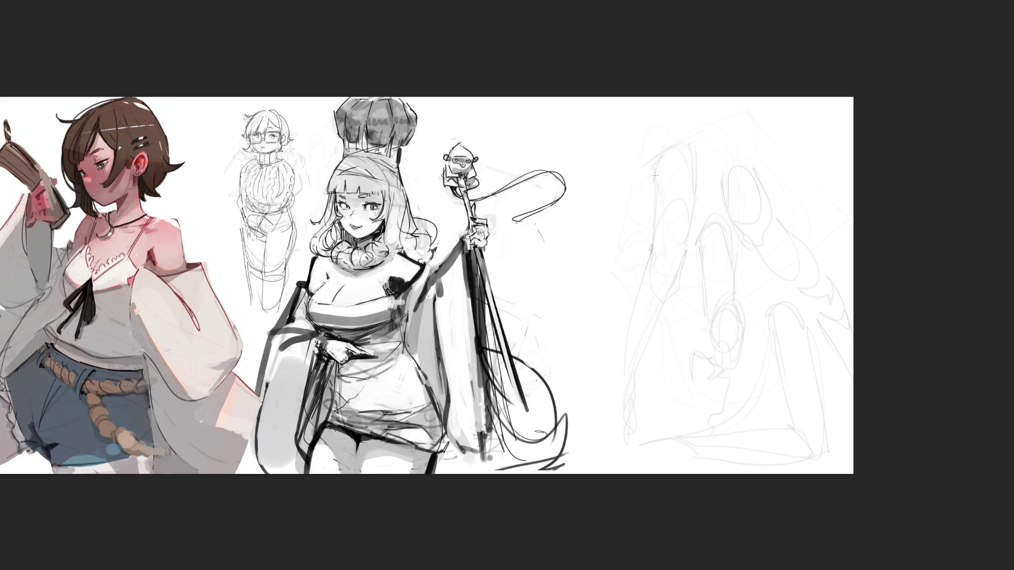
# - Trace the first raised arm's clean contour, tapering down to a hand
pyautogui.moveTo(655, 176)
pyautogui.mouseDown()
pyautogui.moveTo(665, 149)
pyautogui.moveTo(695, 149)
pyautogui.moveTo(697, 176)
pyautogui.moveTo(667, 182)
pyautogui.moveTo(698, 184)
pyautogui.moveTo(682, 257)
pyautogui.mouseUp()
pyautogui.moveTo(662, 172)
pyautogui.mouseDown()
pyautogui.moveTo(654, 235)
pyautogui.moveTo(667, 287)
pyautogui.mouseUp()
pyautogui.moveTo(686, 249)
pyautogui.mouseDown()
pyautogui.moveTo(660, 301)
pyautogui.moveTo(655, 265)
pyautogui.moveTo(654, 276)
pyautogui.mouseUp()
pyautogui.moveTo(653, 241); pyautogui.dragTo(629, 347)
pyautogui.moveTo(665, 293); pyautogui.dragTo(626, 396)
pyautogui.moveTo(636, 315); pyautogui.dragTo(623, 419)
pyautogui.moveTo(634, 380)
pyautogui.mouseDown()
pyautogui.moveTo(638, 439)
pyautogui.moveTo(644, 426)
pyautogui.mouseUp()
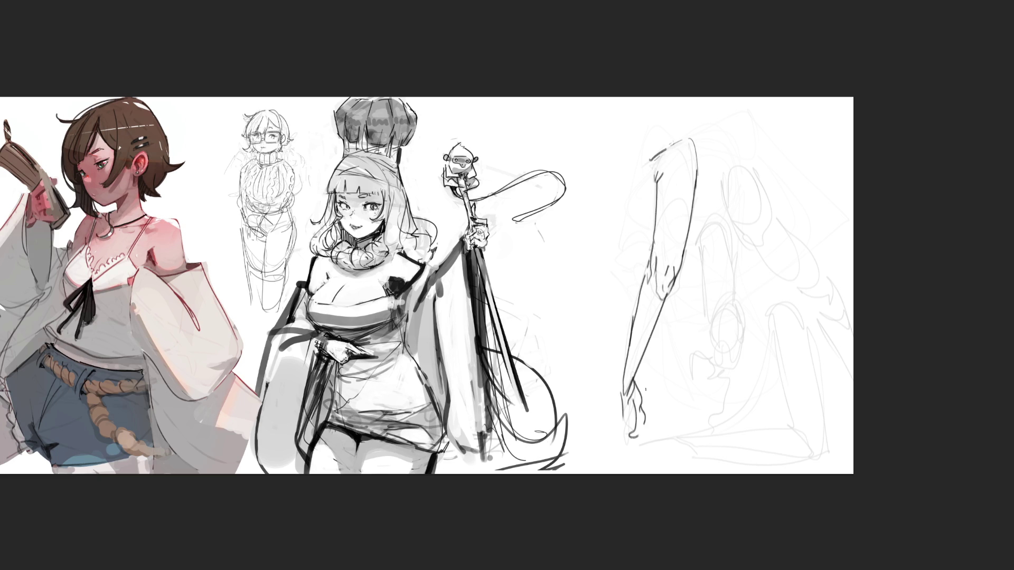
# - Trace the second arm's arch and wrist, ending in a closed fist
pyautogui.moveTo(700, 245)
pyautogui.mouseDown()
pyautogui.moveTo(704, 260)
pyautogui.moveTo(714, 217)
pyautogui.moveTo(731, 280)
pyautogui.moveTo(712, 321)
pyautogui.mouseUp()
pyautogui.moveTo(732, 278)
pyautogui.mouseDown()
pyautogui.moveTo(737, 319)
pyautogui.moveTo(712, 321)
pyautogui.moveTo(713, 337)
pyautogui.mouseUp()
pyautogui.moveTo(735, 300)
pyautogui.mouseDown()
pyautogui.moveTo(720, 324)
pyautogui.moveTo(740, 319)
pyautogui.moveTo(744, 334)
pyautogui.moveTo(709, 359)
pyautogui.moveTo(728, 376)
pyautogui.moveTo(739, 352)
pyautogui.moveTo(722, 370)
pyautogui.moveTo(709, 353)
pyautogui.moveTo(708, 383)
pyautogui.moveTo(693, 386)
pyautogui.moveTo(709, 391)
pyautogui.mouseUp()
pyautogui.moveTo(692, 354)
pyautogui.mouseDown()
pyautogui.moveTo(687, 369)
pyautogui.moveTo(699, 393)
pyautogui.moveTo(712, 392)
pyautogui.mouseUp()
pyautogui.moveTo(718, 369); pyautogui.dragTo(708, 396)
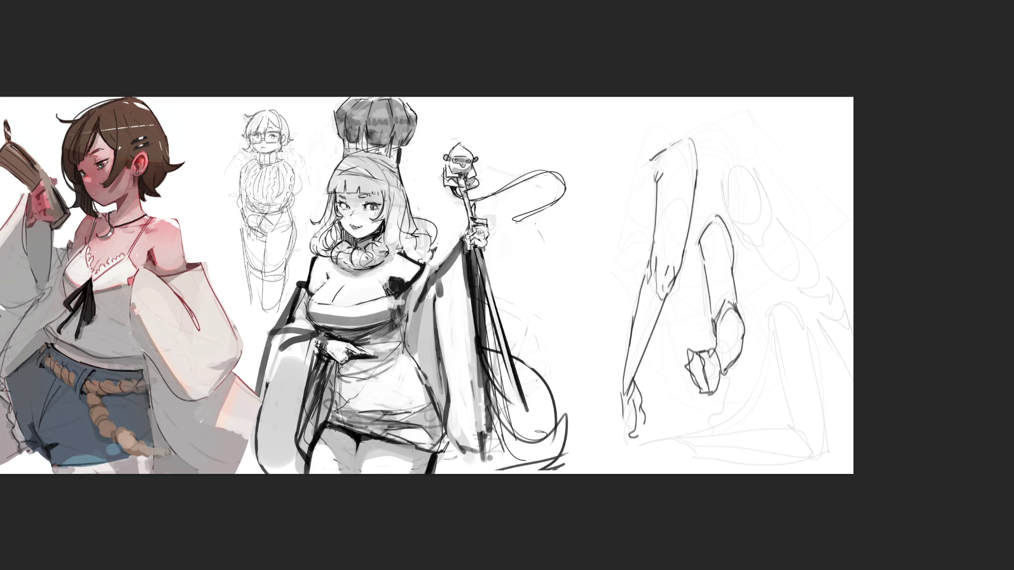
# - Outline the shoulder, upper arm and lower arm's outer and lower edges
pyautogui.moveTo(722, 166)
pyautogui.mouseDown()
pyautogui.moveTo(723, 182)
pyautogui.moveTo(753, 158)
pyautogui.moveTo(764, 185)
pyautogui.moveTo(730, 211)
pyautogui.moveTo(761, 182)
pyautogui.moveTo(785, 273)
pyautogui.mouseUp()
pyautogui.moveTo(768, 196)
pyautogui.mouseDown()
pyautogui.moveTo(810, 273)
pyautogui.moveTo(798, 288)
pyautogui.mouseUp()
pyautogui.moveTo(793, 231); pyautogui.dragTo(824, 293)
pyautogui.moveTo(776, 267); pyautogui.dragTo(839, 323)
pyautogui.moveTo(812, 257); pyautogui.dragTo(851, 337)
pyautogui.moveTo(791, 273); pyautogui.dragTo(808, 292)
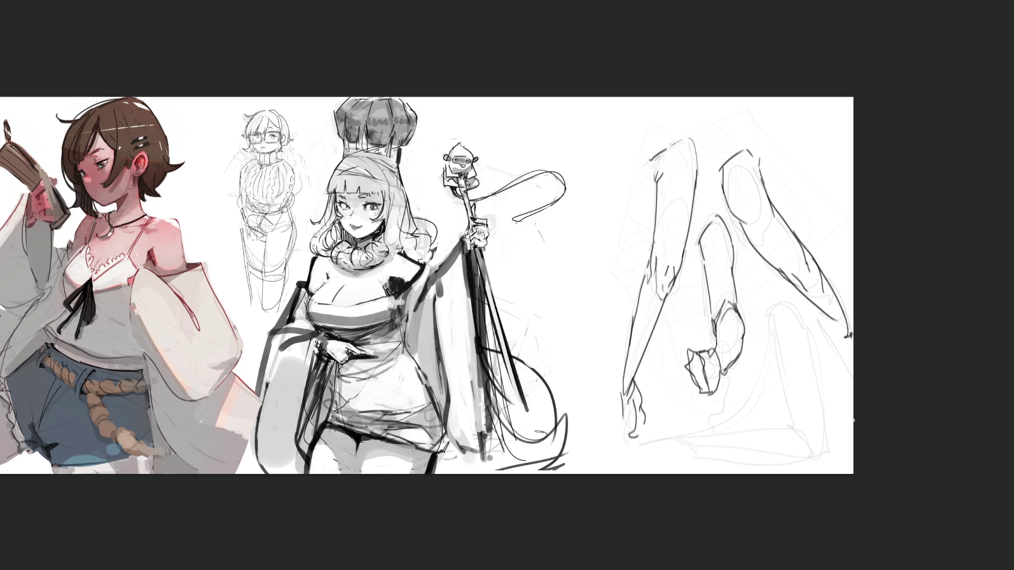
# - Draw the leg lines, knee curve, lower leg and a foot along the canvas bottom
pyautogui.moveTo(771, 321); pyautogui.dragTo(784, 388)
pyautogui.moveTo(773, 315); pyautogui.dragTo(793, 300)
pyautogui.moveTo(808, 305)
pyautogui.mouseDown()
pyautogui.moveTo(821, 362)
pyautogui.moveTo(818, 434)
pyautogui.mouseUp()
pyautogui.moveTo(782, 381); pyautogui.dragTo(805, 446)
pyautogui.moveTo(824, 402); pyautogui.dragTo(829, 473)
pyautogui.moveTo(791, 429)
pyautogui.mouseDown()
pyautogui.moveTo(800, 472)
pyautogui.moveTo(812, 454)
pyautogui.moveTo(822, 474)
pyautogui.moveTo(662, 454)
pyautogui.moveTo(755, 474)
pyautogui.mouseUp()
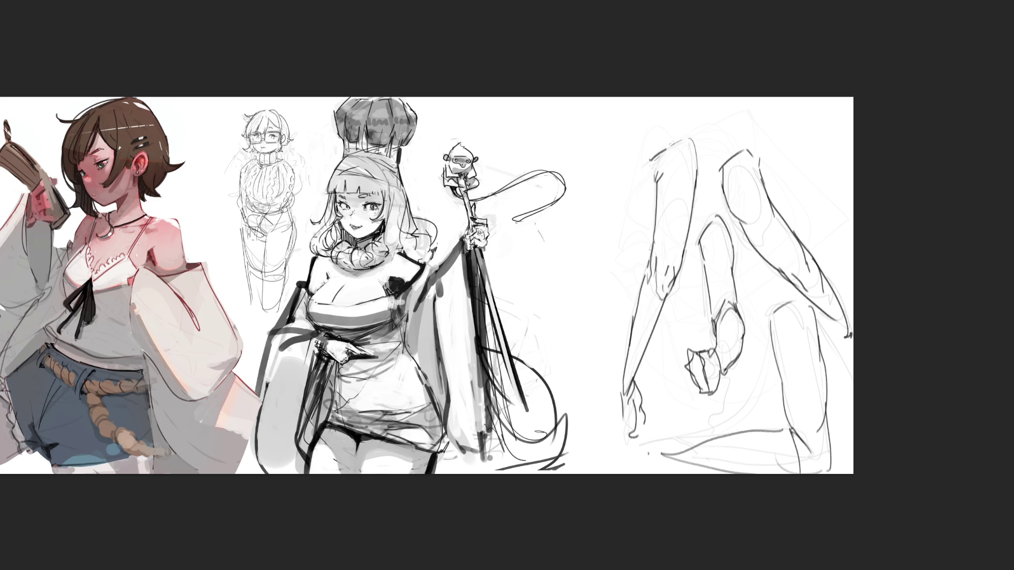
pyautogui.moveTo(676, 454)
pyautogui.mouseDown()
pyautogui.moveTo(615, 458)
pyautogui.moveTo(653, 471)
pyautogui.moveTo(581, 474)
pyautogui.mouseUp()
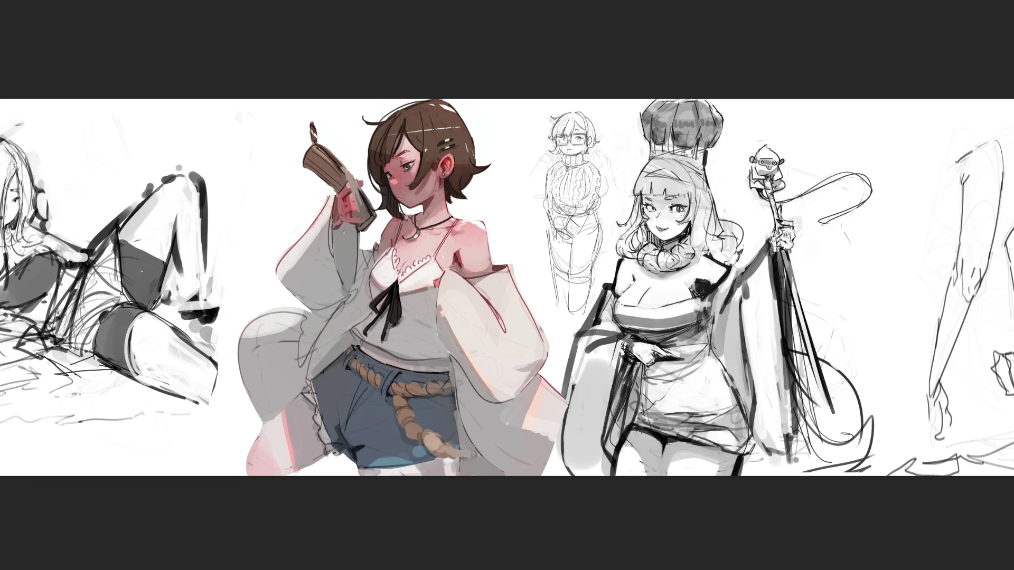
# - Paint dark red vertical strokes on the raised sleeve below the hand, redrawing them shorter
pyautogui.moveTo(343, 224); pyautogui.dragTo(347, 263)
pyautogui.moveTo(334, 192); pyautogui.dragTo(348, 280)
pyautogui.hotkey('ctrl', 'z')
pyautogui.moveTo(348, 231); pyautogui.dragTo(350, 275)
pyautogui.hotkey('ctrl', 'z')
pyautogui.moveTo(348, 232)
pyautogui.mouseDown()
pyautogui.moveTo(350, 269)
pyautogui.moveTo(339, 272)
pyautogui.mouseUp()
# - Outline and soften the raised sleeve's left edge in dark red
pyautogui.moveTo(329, 193); pyautogui.dragTo(296, 306)
pyautogui.hotkey('ctrl', 'z')
pyautogui.moveTo(329, 196)
pyautogui.mouseDown()
pyautogui.moveTo(295, 274)
pyautogui.moveTo(292, 315)
pyautogui.mouseUp()
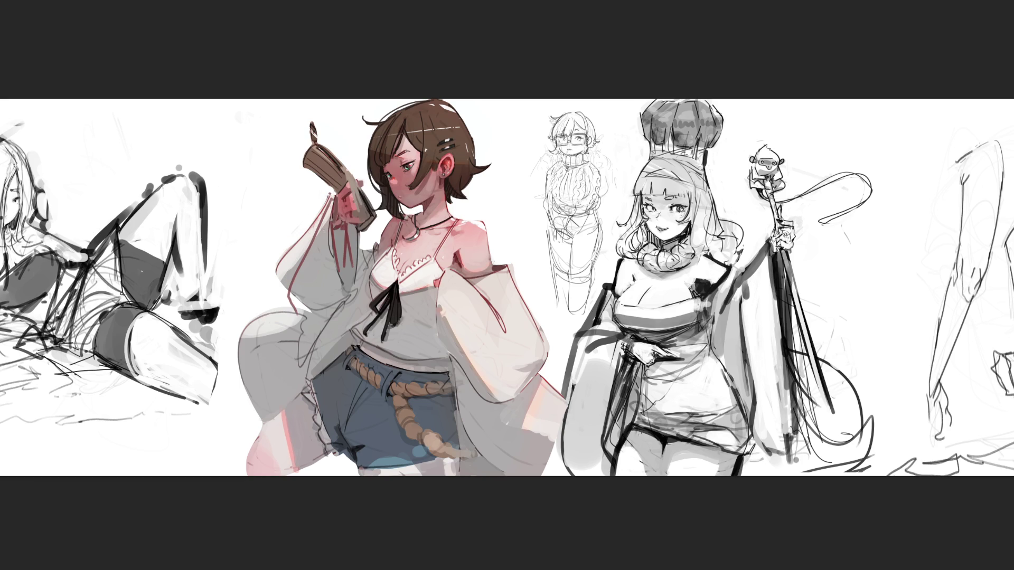
pyautogui.moveTo(324, 194)
pyautogui.mouseDown()
pyautogui.moveTo(333, 204)
pyautogui.moveTo(283, 280)
pyautogui.moveTo(309, 227)
pyautogui.moveTo(283, 243)
pyautogui.moveTo(288, 269)
pyautogui.mouseUp()
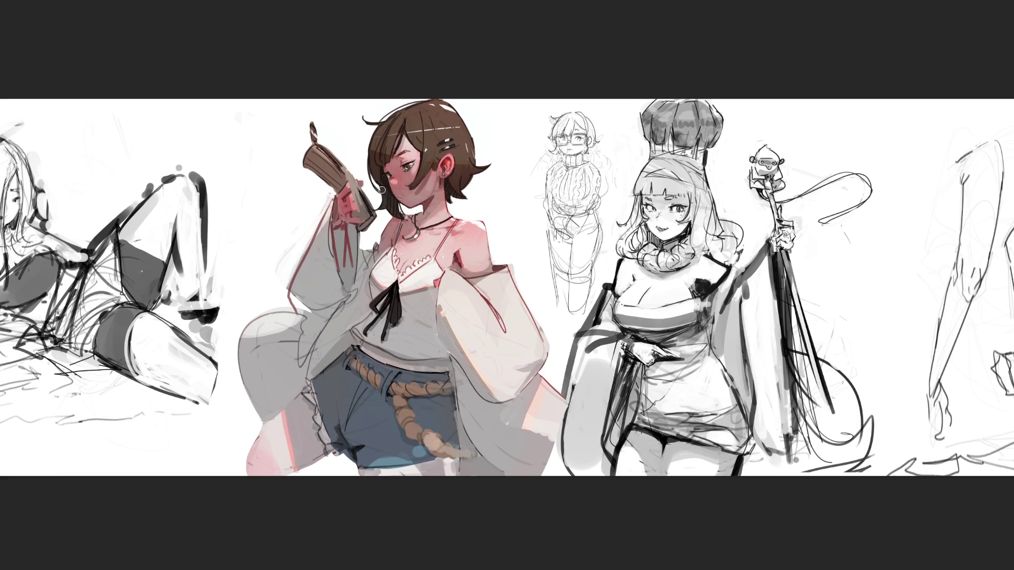
# - Paint dark strokes on the hanging ribbon, then undo them
pyautogui.moveTo(340, 236); pyautogui.dragTo(342, 277)
pyautogui.moveTo(348, 225); pyautogui.dragTo(340, 269)
pyautogui.hotkey('ctrl', 'z')
pyautogui.hotkey('ctrl', 'z')
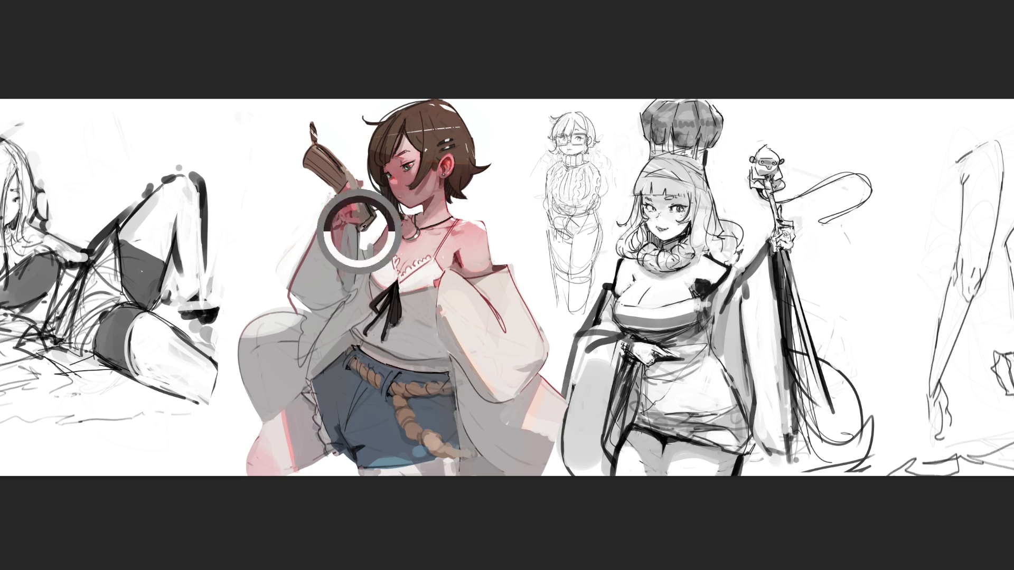
pyautogui.click(373, 238)
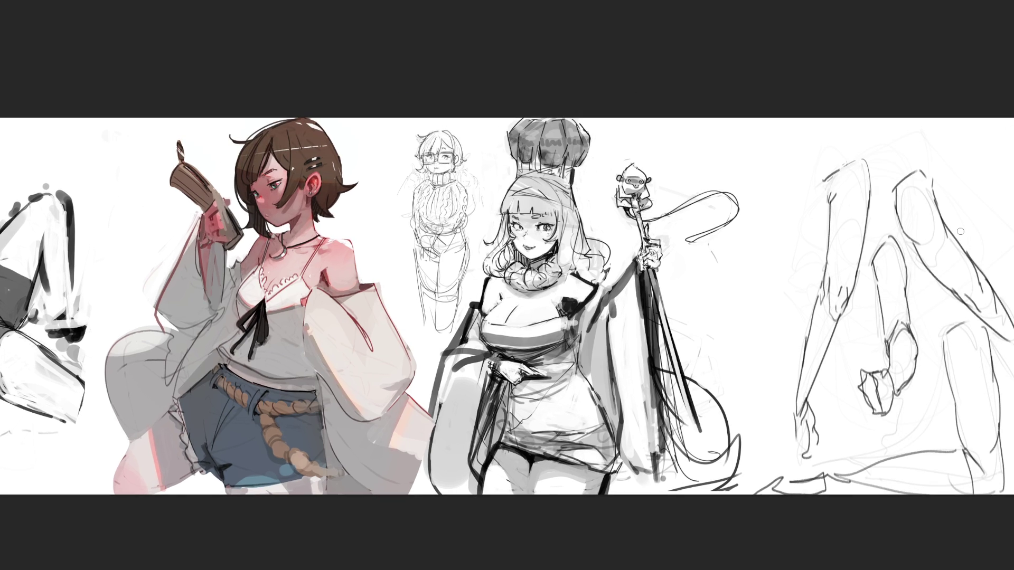
# - Scale the right-hand leg sketch down and move it higher with Ctrl+T
pyautogui.hotkey('ctrl', 't')
pyautogui.moveTo(890, 129); pyautogui.dragTo(890, 226)
pyautogui.moveTo(898, 316); pyautogui.dragTo(888, 203)
pyautogui.press('Return')
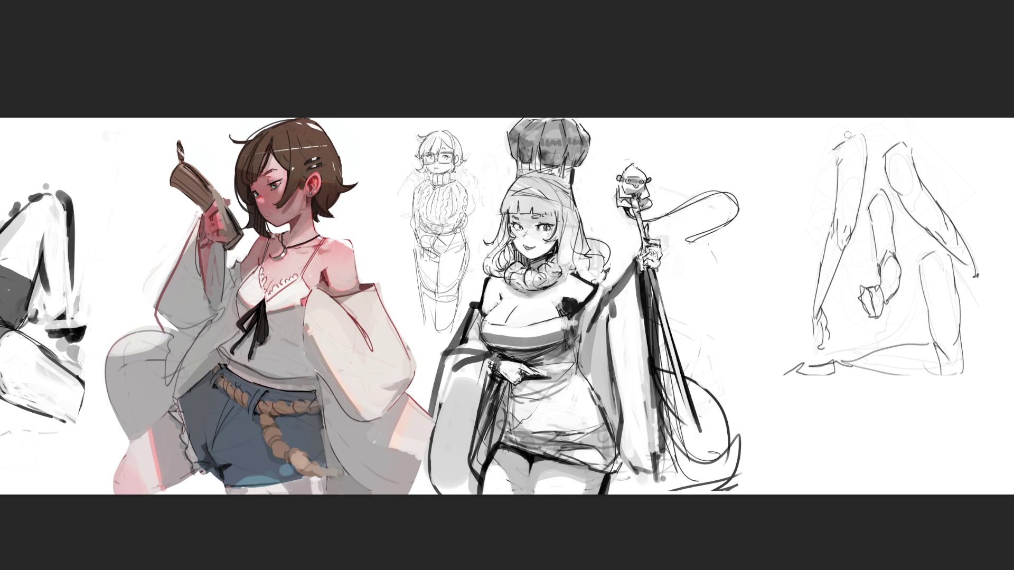
# - Add grey shading marks down the right sketch's arm and forearm
pyautogui.moveTo(840, 153)
pyautogui.mouseDown()
pyautogui.moveTo(839, 172)
pyautogui.moveTo(864, 176)
pyautogui.mouseUp()
pyautogui.click(839, 205)
pyautogui.click(859, 194)
pyautogui.moveTo(858, 212)
pyautogui.mouseDown()
pyautogui.moveTo(819, 320)
pyautogui.moveTo(820, 349)
pyautogui.mouseUp()
pyautogui.moveTo(871, 207)
pyautogui.mouseDown()
pyautogui.moveTo(892, 297)
pyautogui.moveTo(878, 311)
pyautogui.mouseUp()
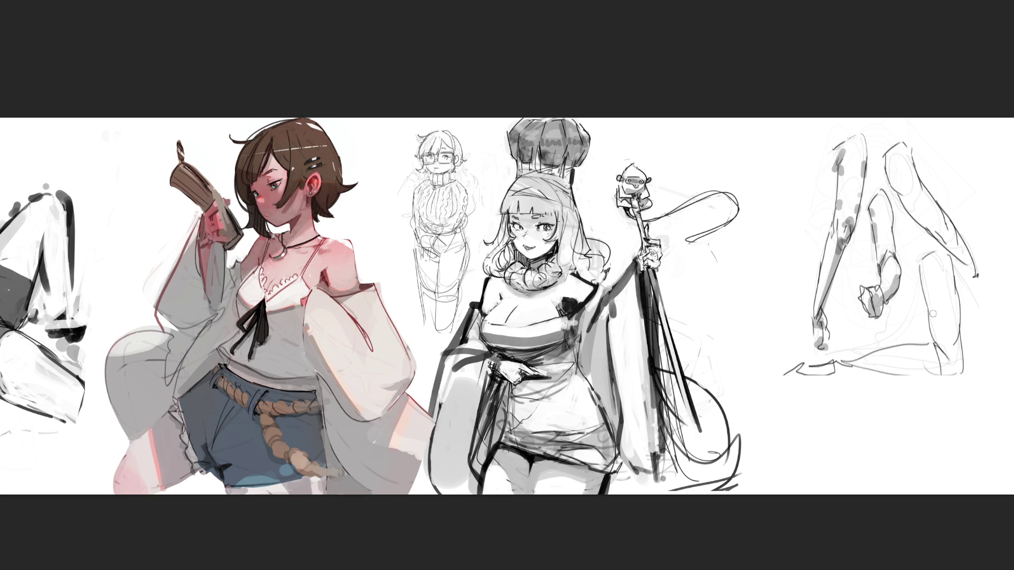
# - Shade the leg sketch's outer and inner edges, then erase the whole leg with a large eraser
pyautogui.moveTo(922, 263)
pyautogui.mouseDown()
pyautogui.moveTo(928, 298)
pyautogui.moveTo(953, 303)
pyautogui.moveTo(947, 372)
pyautogui.moveTo(958, 362)
pyautogui.moveTo(887, 375)
pyautogui.moveTo(956, 369)
pyautogui.moveTo(796, 375)
pyautogui.mouseUp()
pyautogui.moveTo(887, 174)
pyautogui.mouseDown()
pyautogui.moveTo(922, 226)
pyautogui.moveTo(935, 215)
pyautogui.moveTo(976, 273)
pyautogui.mouseUp()
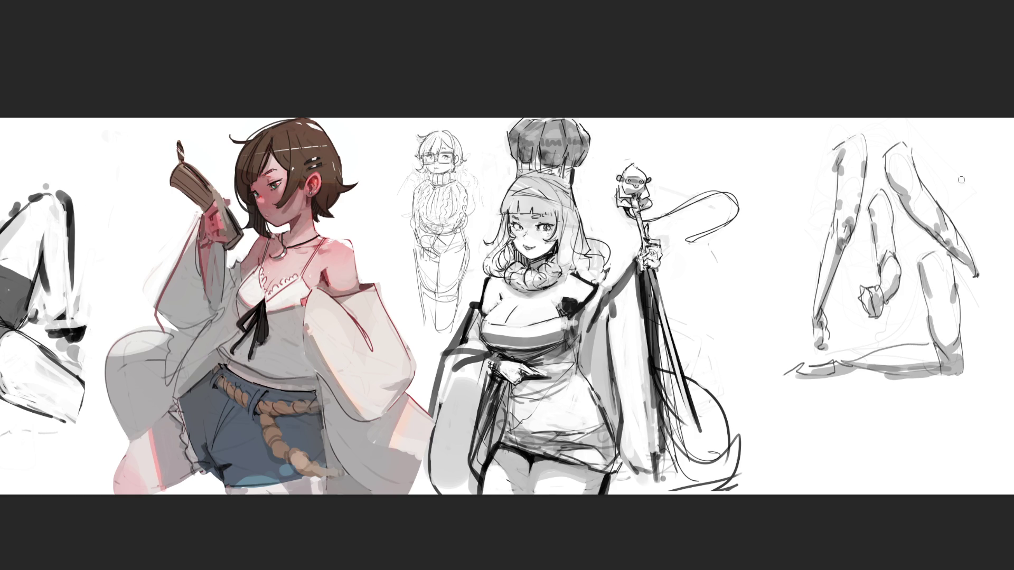
pyautogui.press('e')
pyautogui.moveTo(894, 169); pyautogui.dragTo(886, 259)
pyautogui.moveTo(883, 369)
pyautogui.mouseDown()
pyautogui.moveTo(929, 330)
pyautogui.moveTo(819, 369)
pyautogui.mouseUp()
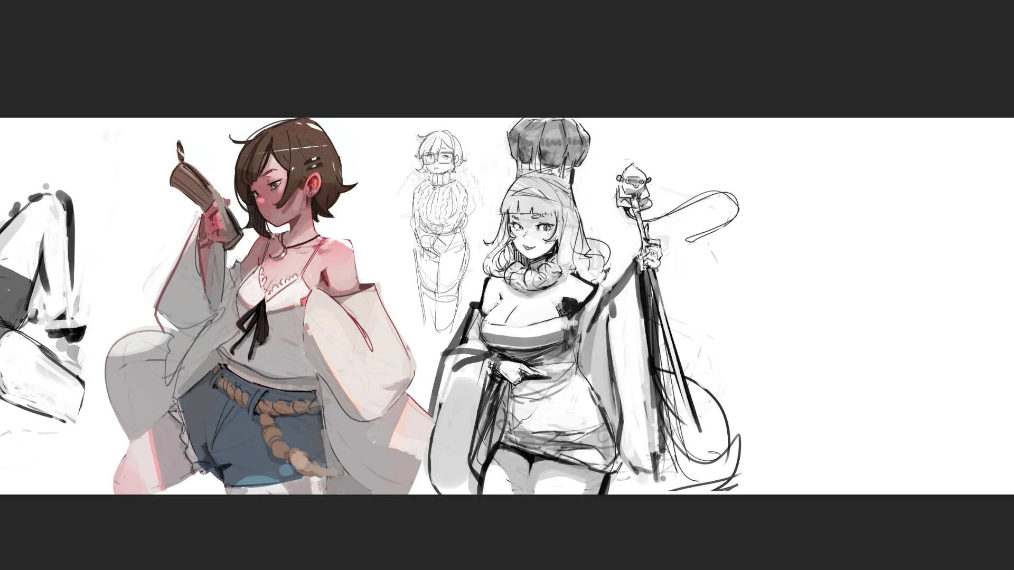
# - With a small brush, draw the monkey's head with an ear, a curl and a smiling face
pyautogui.press('e')
pyautogui.moveTo(820, 182)
pyautogui.mouseDown()
pyautogui.moveTo(818, 213)
pyautogui.moveTo(851, 166)
pyautogui.moveTo(874, 216)
pyautogui.mouseUp()
pyautogui.moveTo(816, 201); pyautogui.dragTo(817, 212)
pyautogui.moveTo(880, 200); pyautogui.dragTo(882, 208)
pyautogui.moveTo(823, 168); pyautogui.dragTo(833, 172)
pyautogui.moveTo(856, 162); pyautogui.dragTo(866, 151)
pyautogui.moveTo(826, 197); pyautogui.dragTo(827, 212)
pyautogui.moveTo(827, 212); pyautogui.dragTo(865, 199)
pyautogui.moveTo(866, 199)
pyautogui.mouseDown()
pyautogui.moveTo(866, 212)
pyautogui.moveTo(827, 219)
pyautogui.mouseUp()
pyautogui.moveTo(827, 219); pyautogui.dragTo(853, 217)
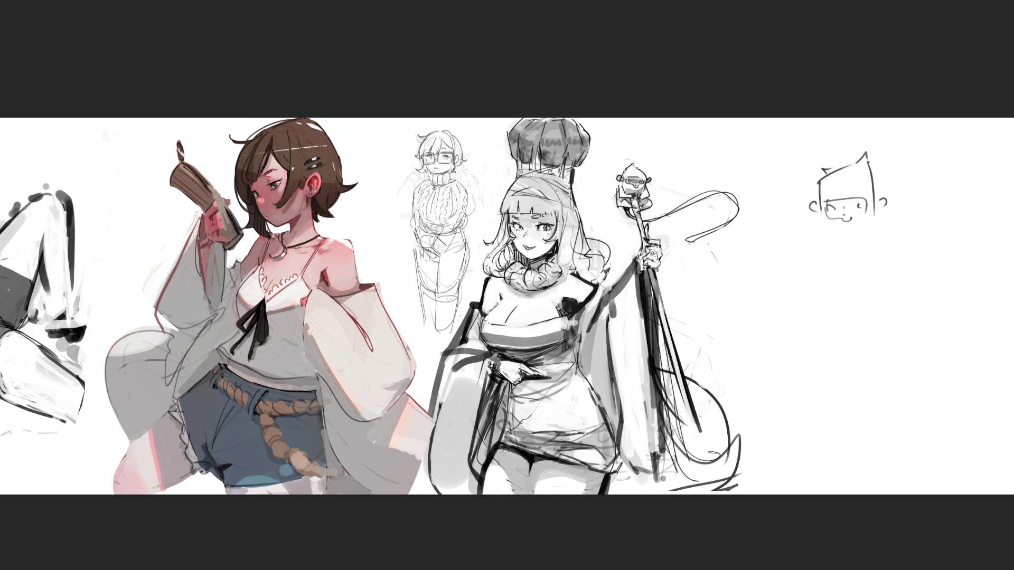
# - Draw the monkey's body sides, arms, feet and a rounded belly below the head
pyautogui.moveTo(821, 208); pyautogui.dragTo(807, 255)
pyautogui.moveTo(800, 252); pyautogui.dragTo(805, 327)
pyautogui.moveTo(820, 231)
pyautogui.mouseDown()
pyautogui.moveTo(810, 325)
pyautogui.moveTo(823, 330)
pyautogui.moveTo(807, 333)
pyautogui.mouseUp()
pyautogui.moveTo(883, 206)
pyautogui.mouseDown()
pyautogui.moveTo(899, 266)
pyautogui.moveTo(896, 338)
pyautogui.mouseUp()
pyautogui.moveTo(878, 223)
pyautogui.mouseDown()
pyautogui.moveTo(885, 336)
pyautogui.moveTo(898, 334)
pyautogui.moveTo(889, 338)
pyautogui.mouseUp()
pyautogui.moveTo(819, 232)
pyautogui.mouseDown()
pyautogui.moveTo(836, 328)
pyautogui.moveTo(853, 319)
pyautogui.moveTo(876, 330)
pyautogui.mouseUp()
pyautogui.moveTo(884, 269)
pyautogui.mouseDown()
pyautogui.moveTo(882, 302)
pyautogui.moveTo(831, 267)
pyautogui.moveTo(862, 243)
pyautogui.moveTo(865, 315)
pyautogui.moveTo(930, 275)
pyautogui.moveTo(957, 226)
pyautogui.moveTo(914, 307)
pyautogui.mouseUp()
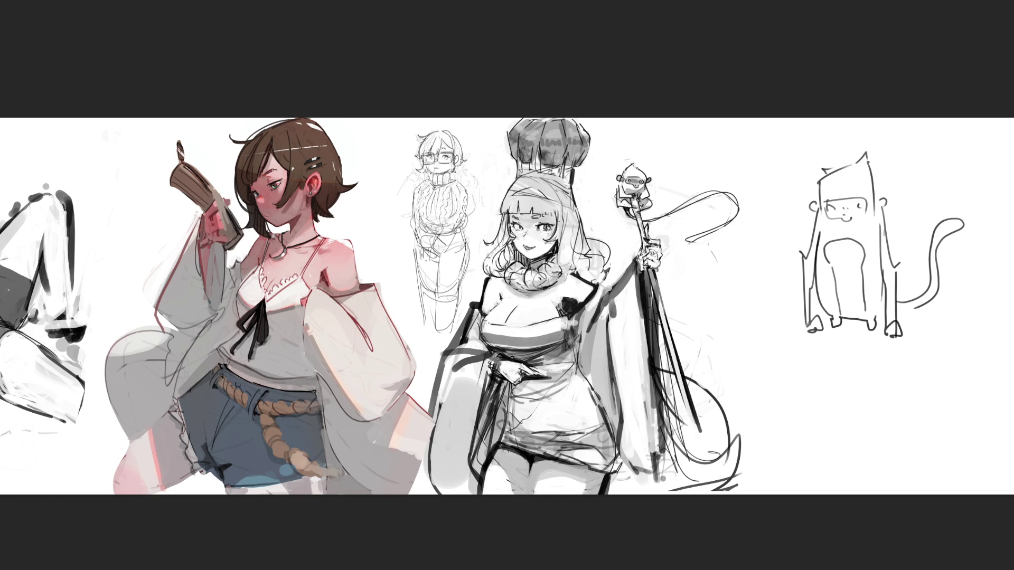
# - Draw blue guide lines down the girl's sleeve from the shoulder and down her raised arm
pyautogui.click(339, 252)
pyautogui.moveTo(339, 252)
pyautogui.mouseDown()
pyautogui.moveTo(343, 245)
pyautogui.moveTo(384, 406)
pyautogui.moveTo(316, 294)
pyautogui.moveTo(380, 402)
pyautogui.mouseUp()
pyautogui.hotkey('ctrl', 'z')
pyautogui.moveTo(338, 249); pyautogui.dragTo(382, 404)
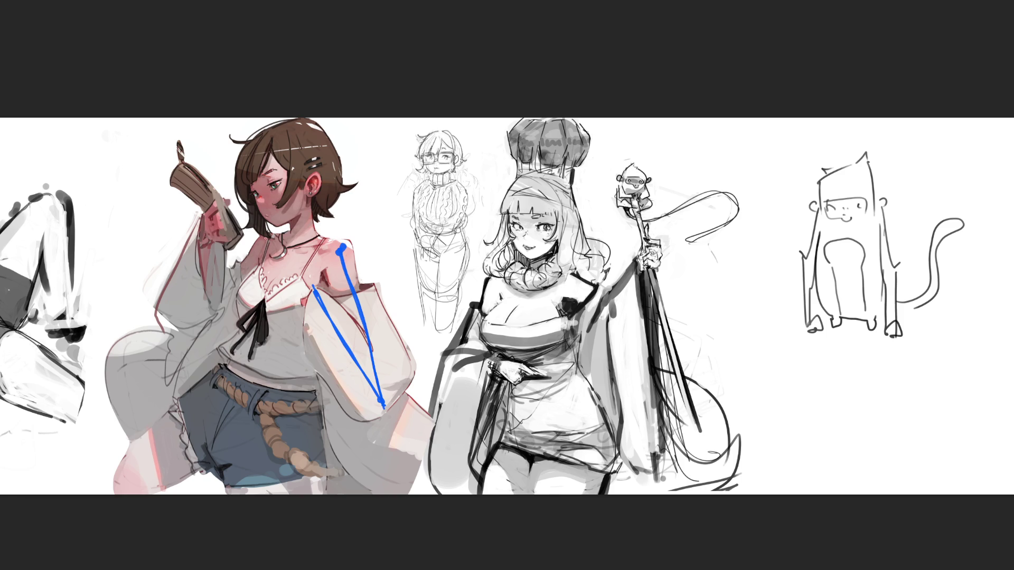
pyautogui.moveTo(265, 243)
pyautogui.mouseDown()
pyautogui.moveTo(190, 379)
pyautogui.moveTo(205, 235)
pyautogui.moveTo(189, 390)
pyautogui.mouseUp()
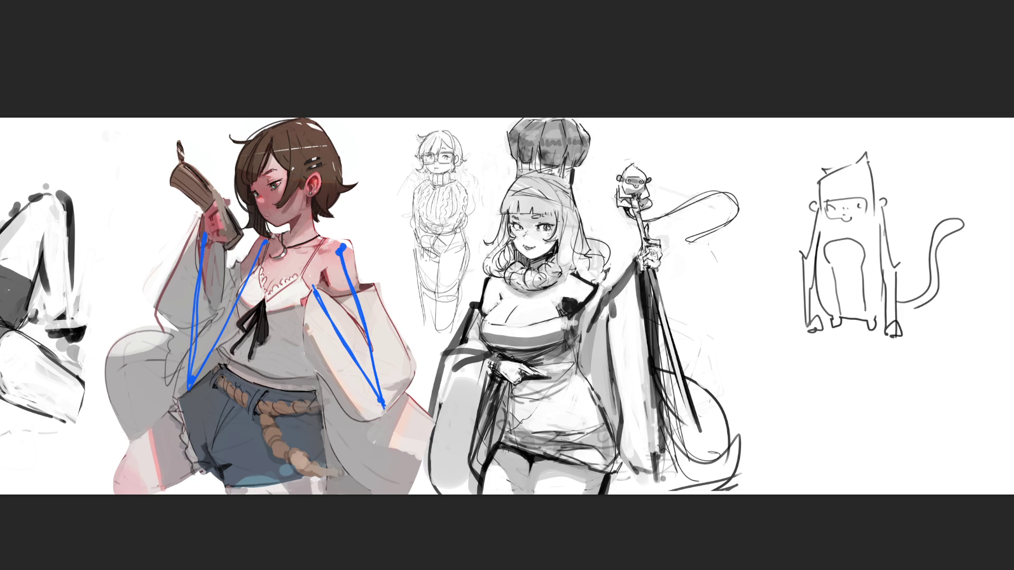
# - Add blue guides down the second woman's side, her staff-holding arm, and both monkey arms
pyautogui.moveTo(494, 284)
pyautogui.mouseDown()
pyautogui.moveTo(449, 432)
pyautogui.moveTo(493, 367)
pyautogui.moveTo(444, 438)
pyautogui.mouseUp()
pyautogui.moveTo(564, 284); pyautogui.dragTo(664, 358)
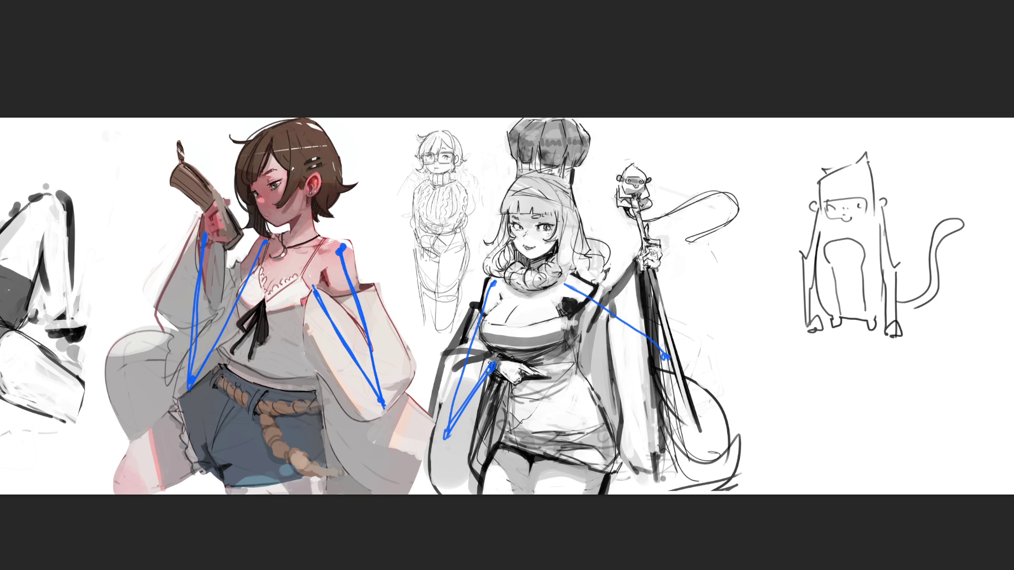
pyautogui.moveTo(645, 285)
pyautogui.mouseDown()
pyautogui.moveTo(668, 355)
pyautogui.moveTo(636, 269)
pyautogui.moveTo(632, 282)
pyautogui.mouseUp()
pyautogui.moveTo(820, 218); pyautogui.dragTo(807, 324)
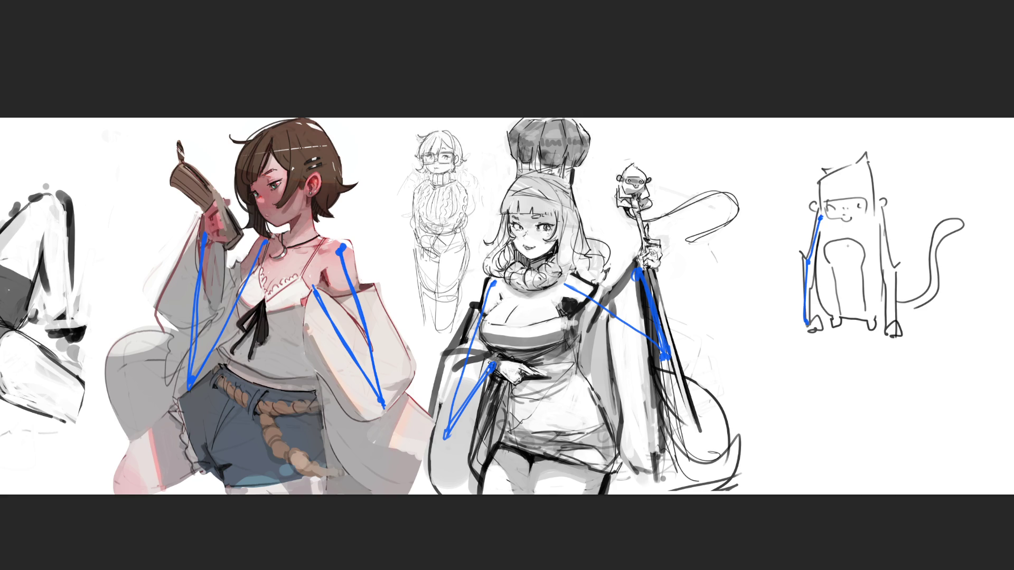
pyautogui.moveTo(881, 212); pyautogui.dragTo(890, 332)
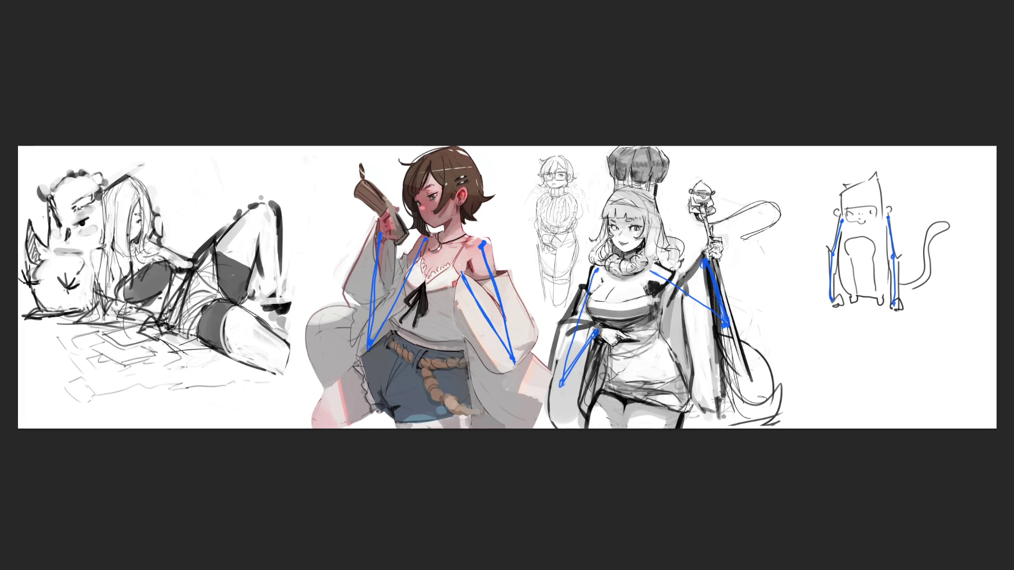
# - Draw blue strokes across the reclining woman, with a mark near her chin and a loop
pyautogui.moveTo(150, 244)
pyautogui.mouseDown()
pyautogui.moveTo(219, 284)
pyautogui.moveTo(322, 305)
pyautogui.moveTo(328, 286)
pyautogui.moveTo(333, 300)
pyautogui.mouseUp()
pyautogui.moveTo(100, 251)
pyautogui.mouseDown()
pyautogui.moveTo(153, 333)
pyautogui.moveTo(228, 215)
pyautogui.mouseUp()
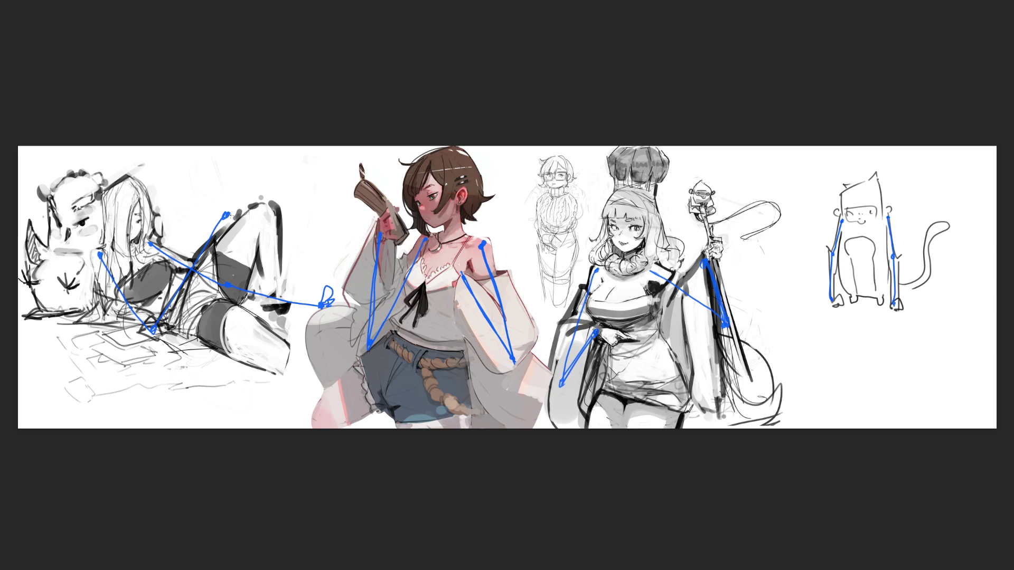
pyautogui.moveTo(227, 216)
pyautogui.mouseDown()
pyautogui.moveTo(241, 195)
pyautogui.moveTo(247, 205)
pyautogui.mouseUp()
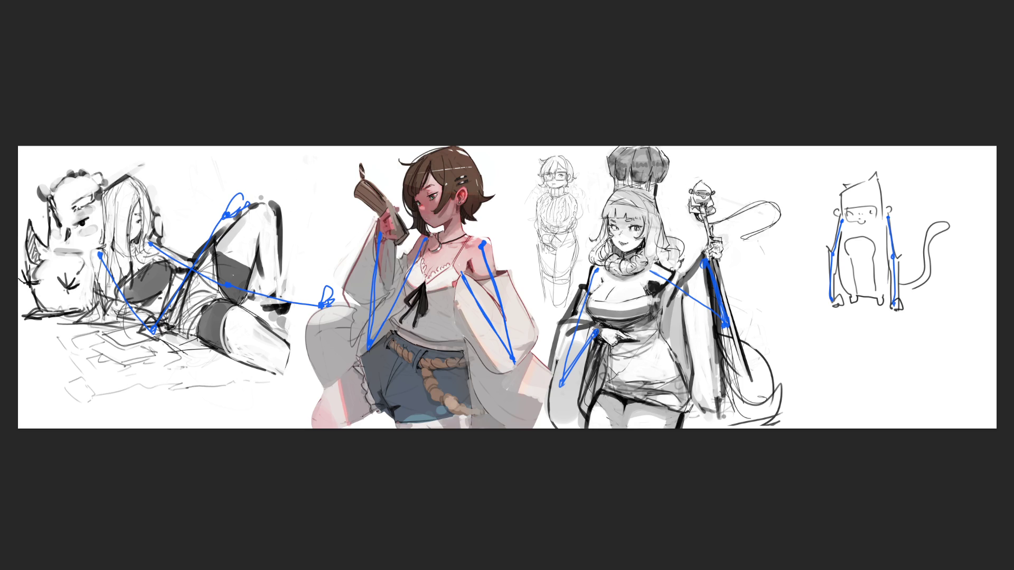